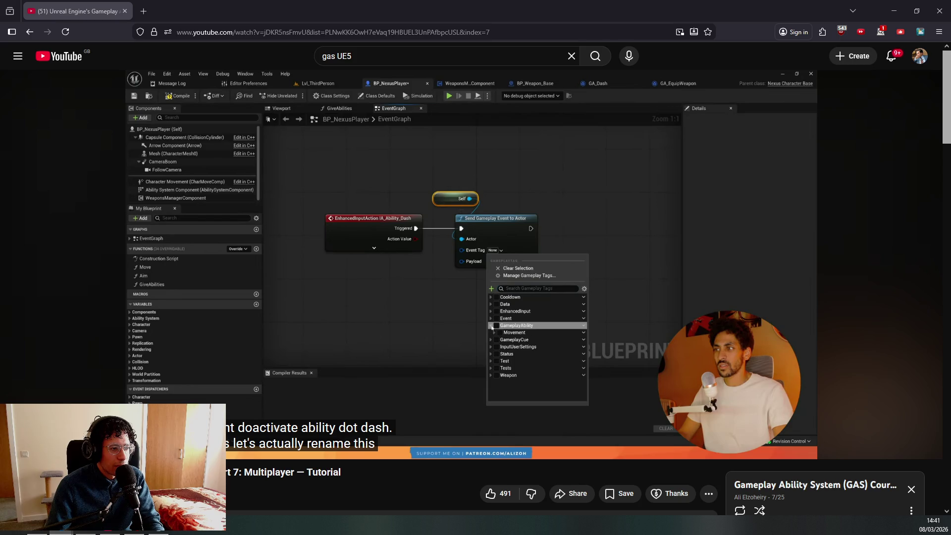
Play the GAS tutorial, pausing first at the tag context menu and then at the Add New Tag form
click(338, 307)
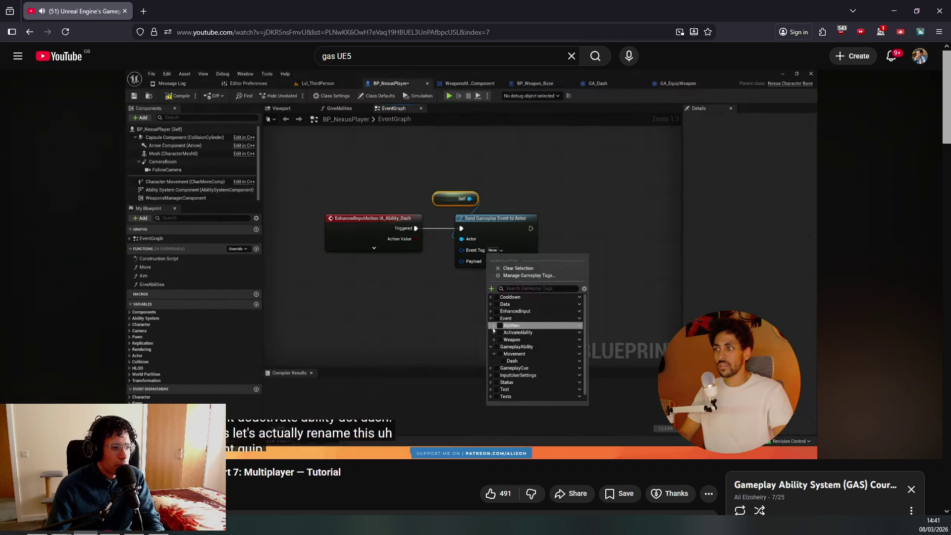
click(409, 328)
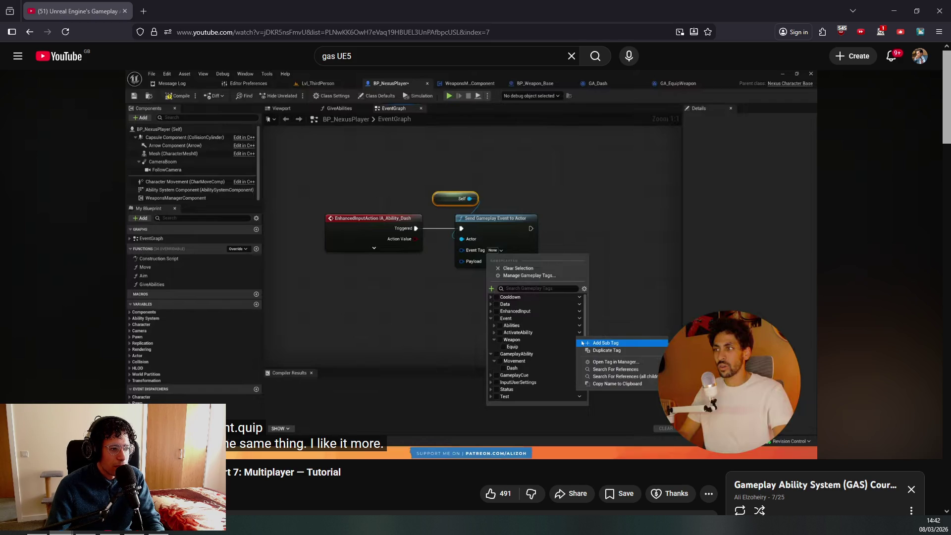
click(457, 358)
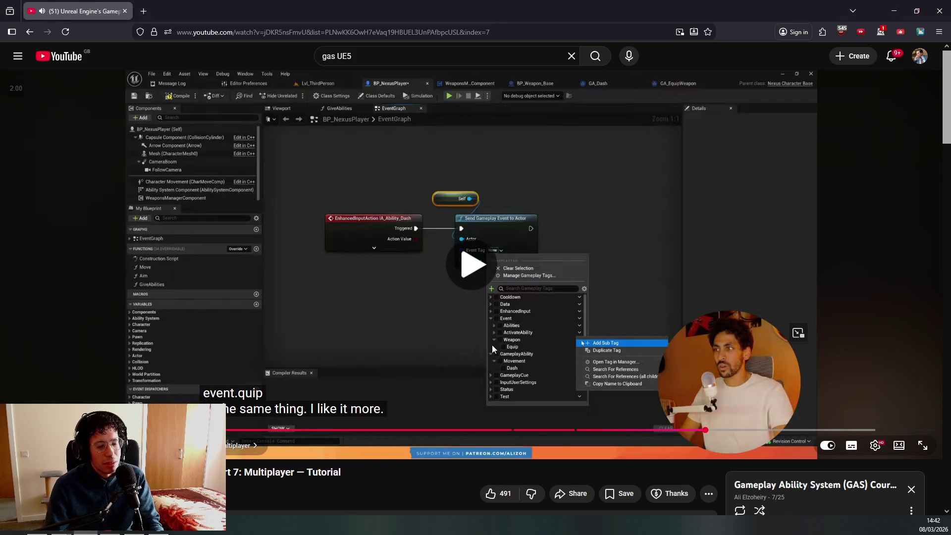
click(284, 327)
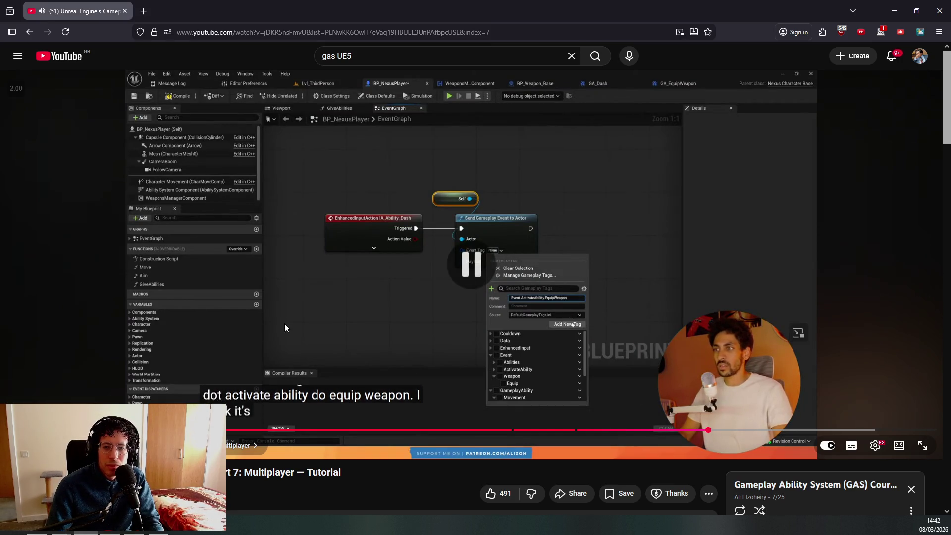
click(157, 525)
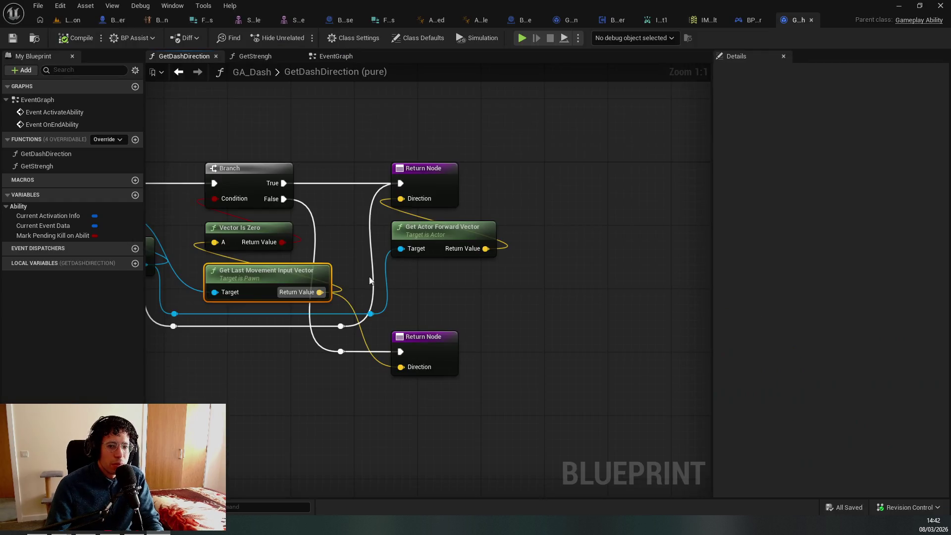
Switch to BP_ThirdPersonCharacter's EventGraph and pan to the IA_AbilityDash and Try Activate Ability by Class nodes
scroll(354, 274, down, 3)
click(336, 56)
key(ctrl+Tab)
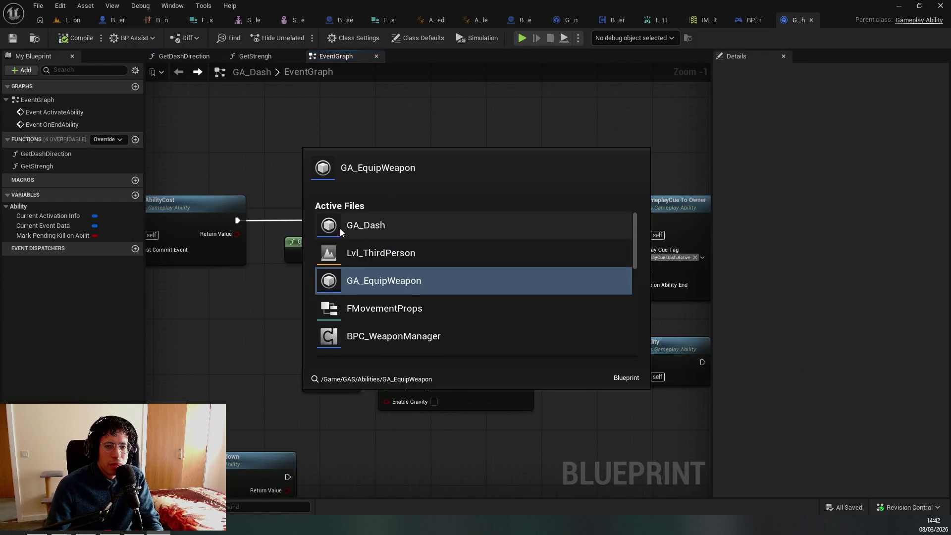
key(ctrl+Tab)
key(ctrl+Tab)
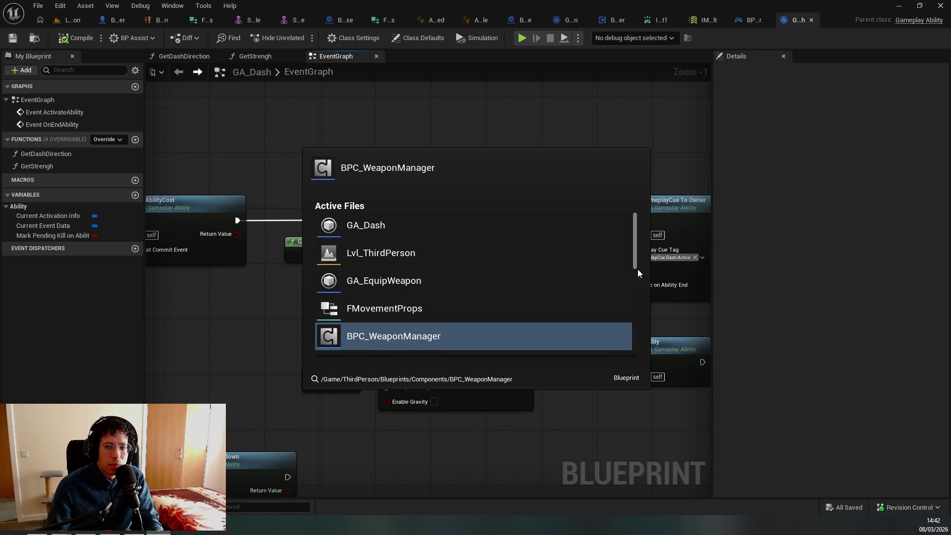
drag(635, 271, 633, 302)
scroll(611, 293, up, 2)
click(421, 263)
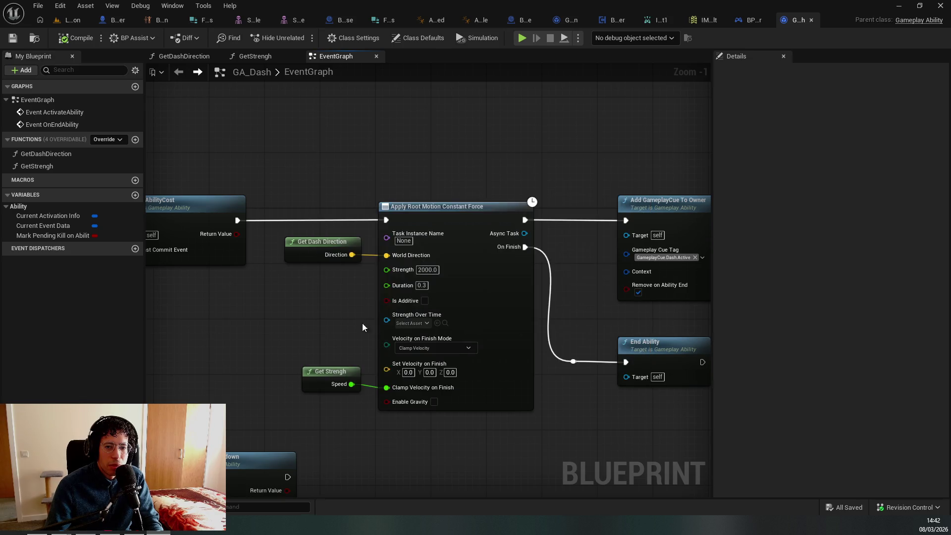
scroll(414, 231, up, 1)
mouse_move(358, 268)
mouse_down()
mouse_move(252, 192)
mouse_move(537, 368)
mouse_move(421, 216)
mouse_move(535, 433)
mouse_up()
drag(423, 331, 423, 409)
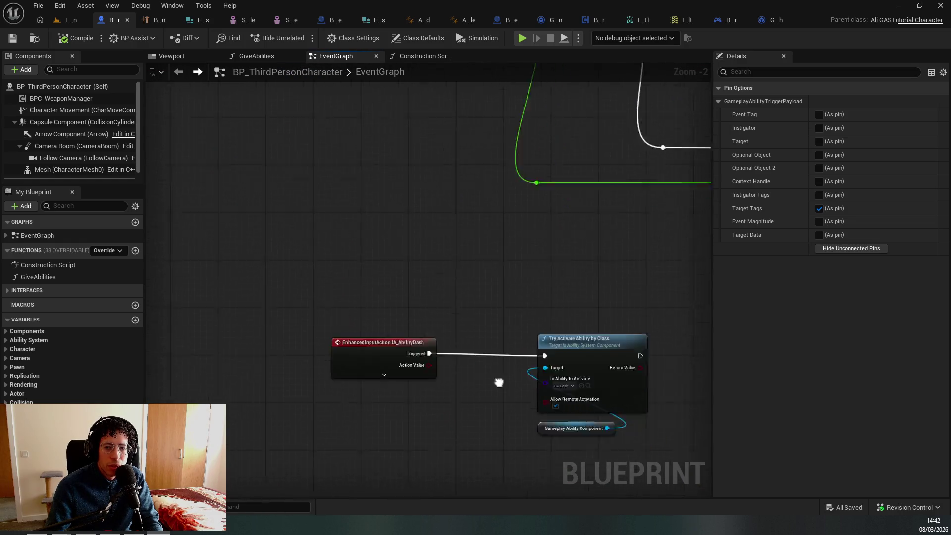
Break IA_AbilityDash's Triggered wire and move Try Activate Ability by Class and its component up-left
click(424, 331)
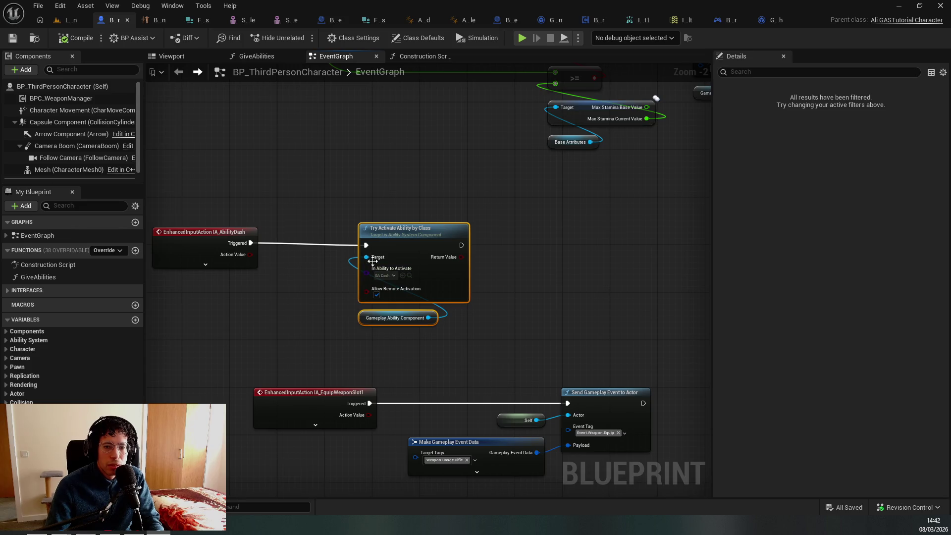
alt+click(367, 245)
drag(431, 268, 299, 153)
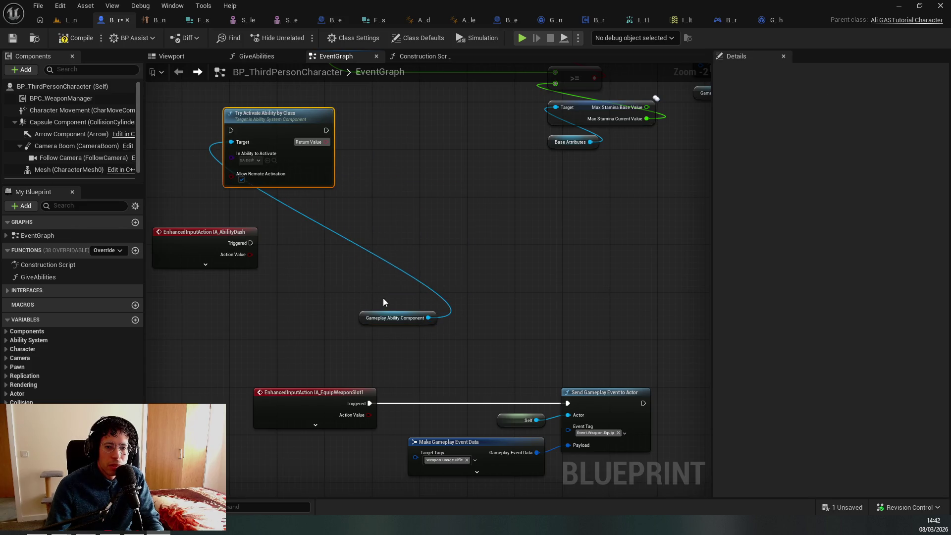
key(ctrl+z)
mouse_move(363, 270)
mouse_down()
mouse_move(287, 149)
mouse_move(278, 152)
mouse_up()
key(Escape)
mouse_move(446, 276)
mouse_down()
mouse_move(344, 181)
mouse_move(438, 257)
mouse_up()
mouse_move(454, 322)
mouse_down()
mouse_move(334, 145)
mouse_move(252, 118)
mouse_up()
drag(350, 251, 403, 242)
key(Escape)
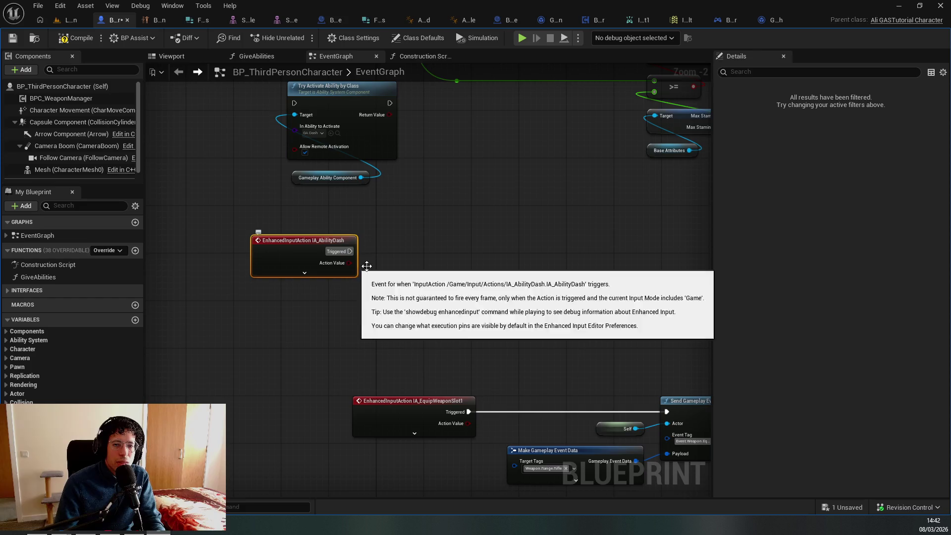
drag(350, 252, 394, 262)
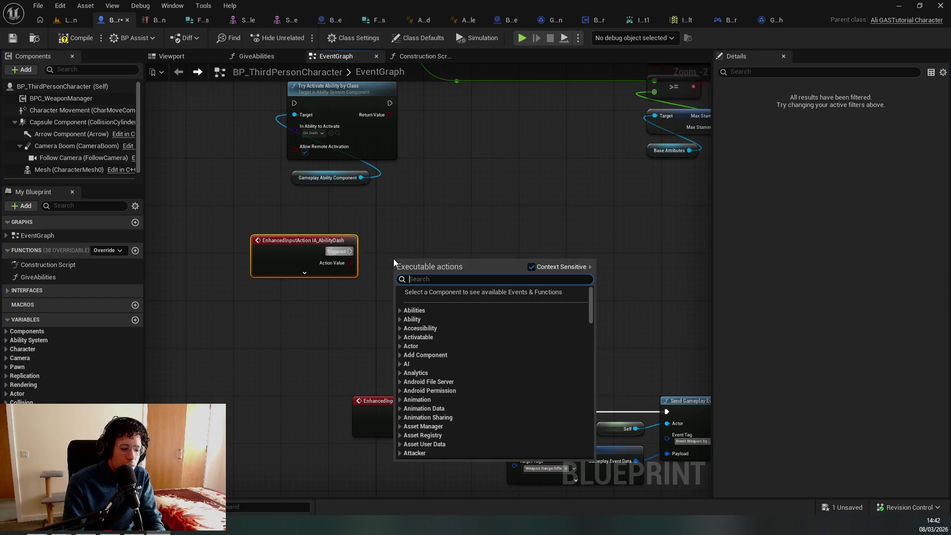
Add a Send Gameplay Event to Actor node from Triggered, with Self as the Actor
text(send gamepal)
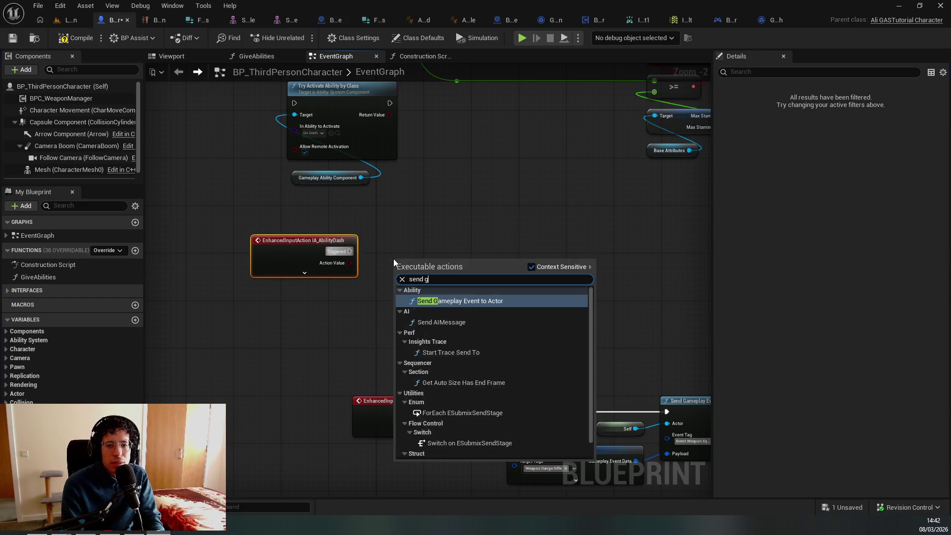
key(BackSpace)
key(BackSpace)
key(BackSpace)
text(gamepal)
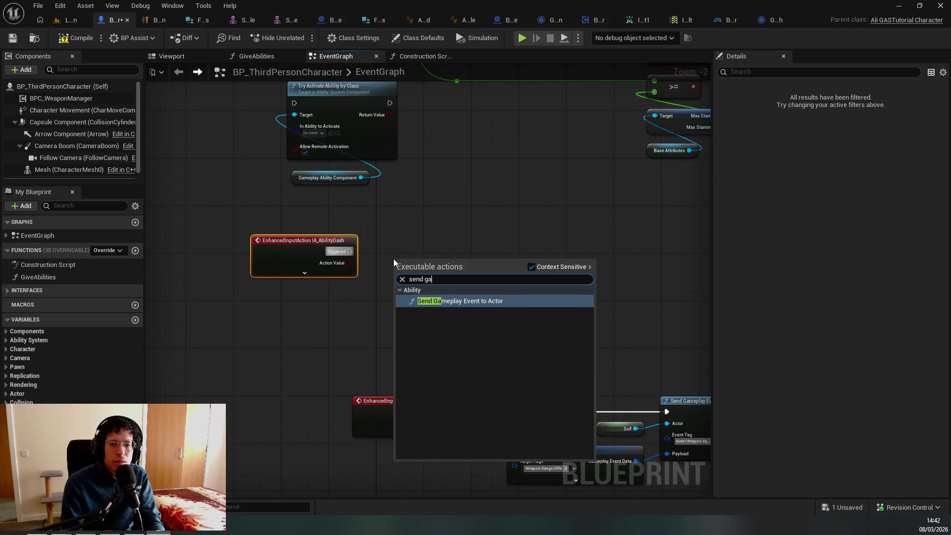
key(BackSpace)
key(BackSpace)
text(lay)
key(Return)
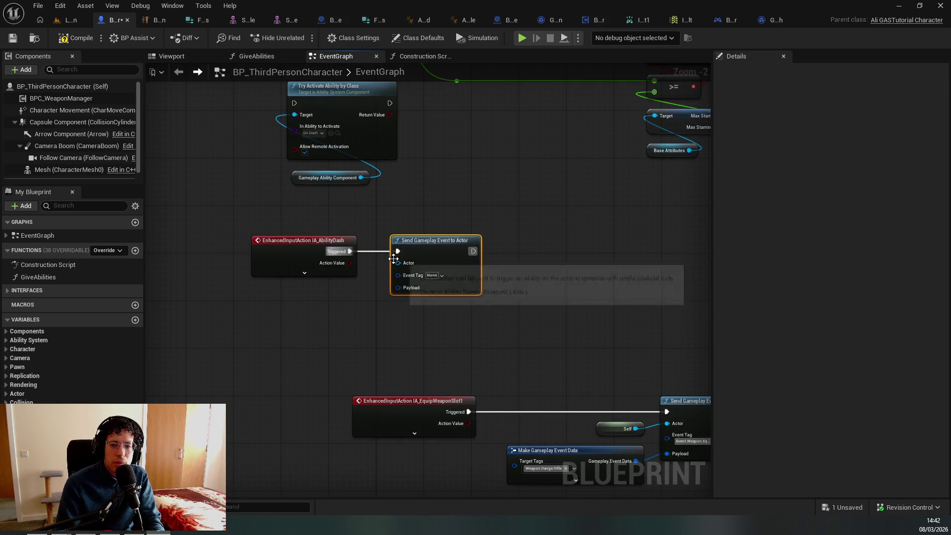
drag(398, 263, 379, 289)
text(self)
key(Return)
Create the new gameplay tag Event.ActivateAbility.Dash in DefaultGameplayTags.ini
click(436, 276)
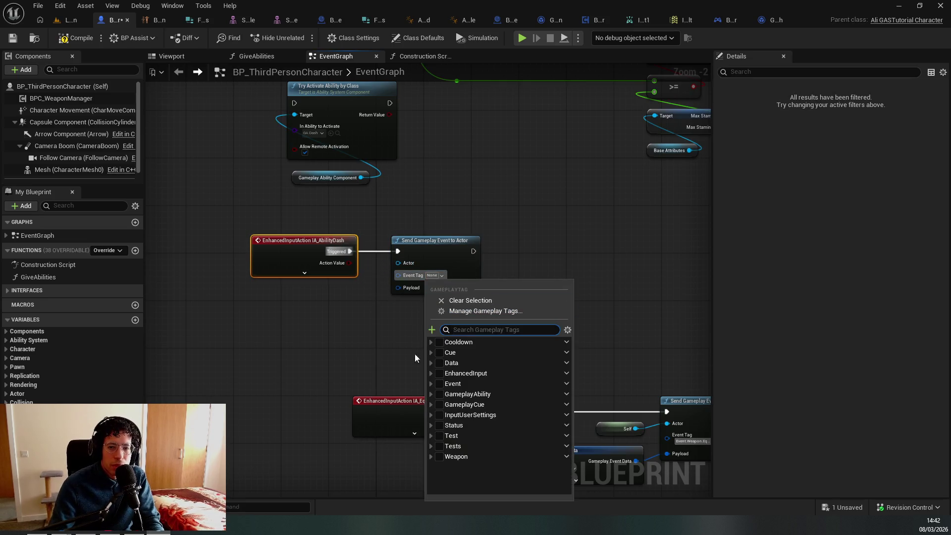
click(432, 329)
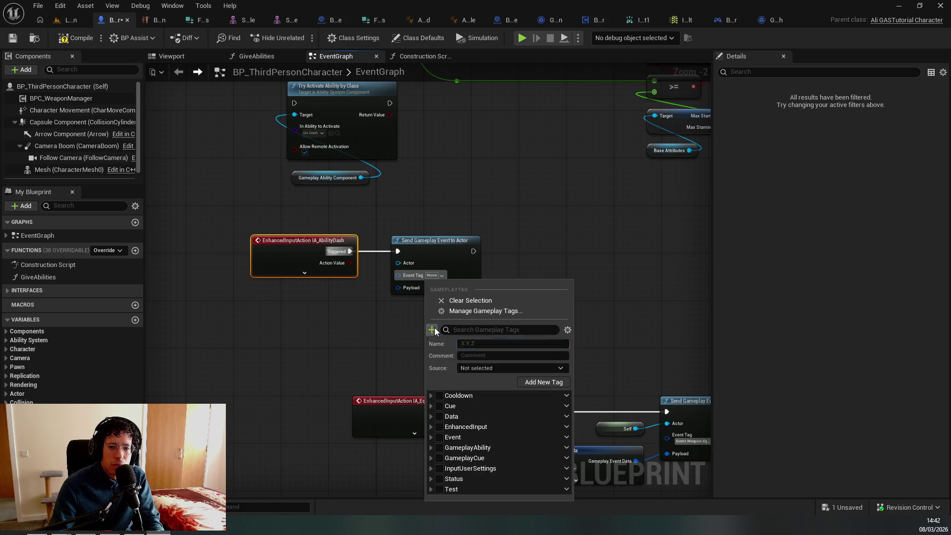
scroll(478, 414, down, 2)
text(Event.)
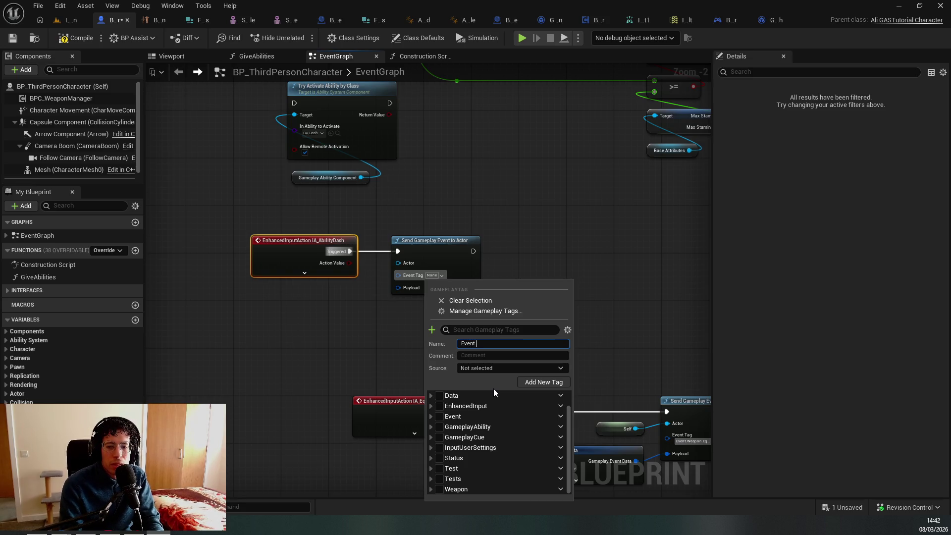
text(ActivateAbility.Dash)
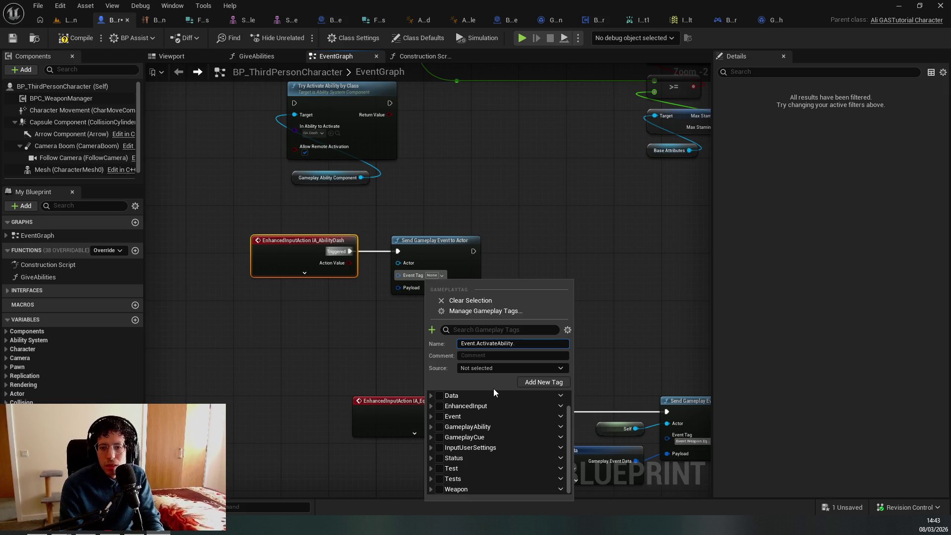
key(Return)
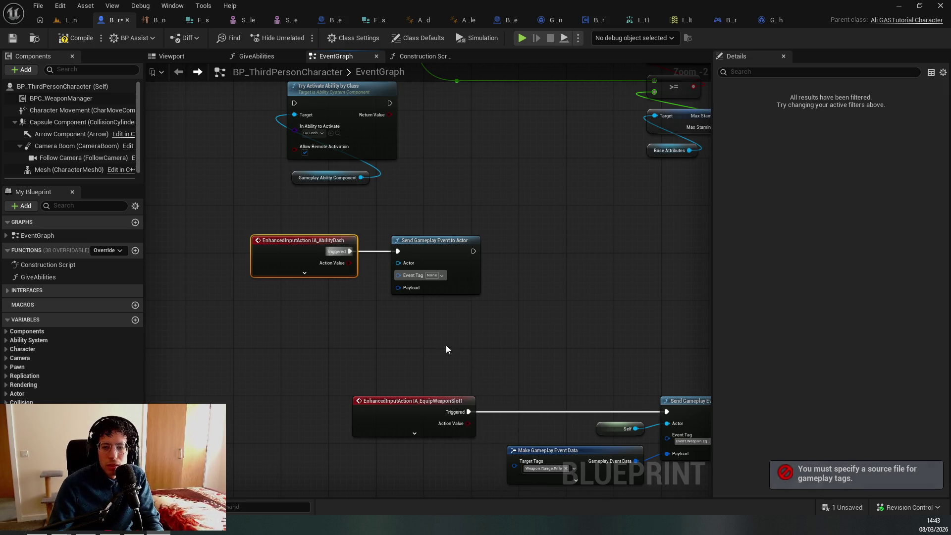
click(437, 279)
click(431, 330)
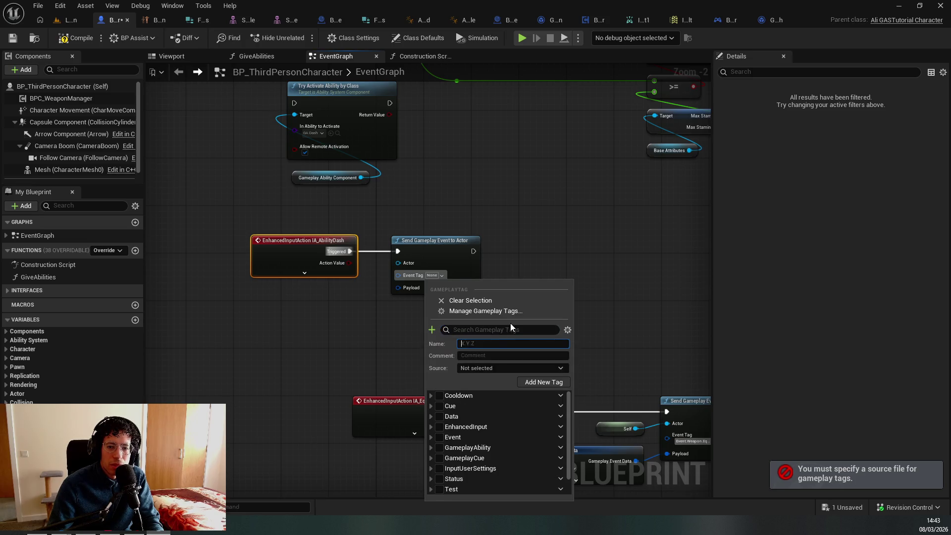
text(Event.)
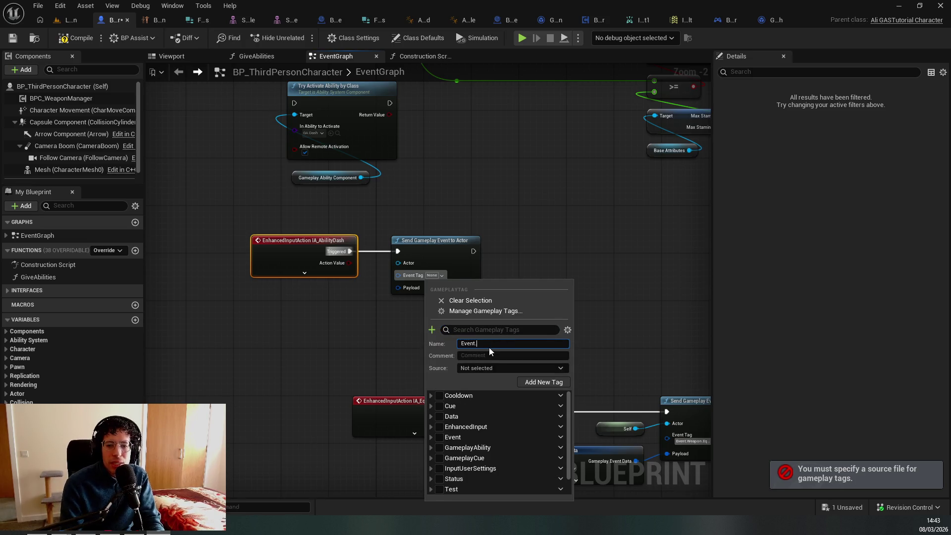
text(Activate)
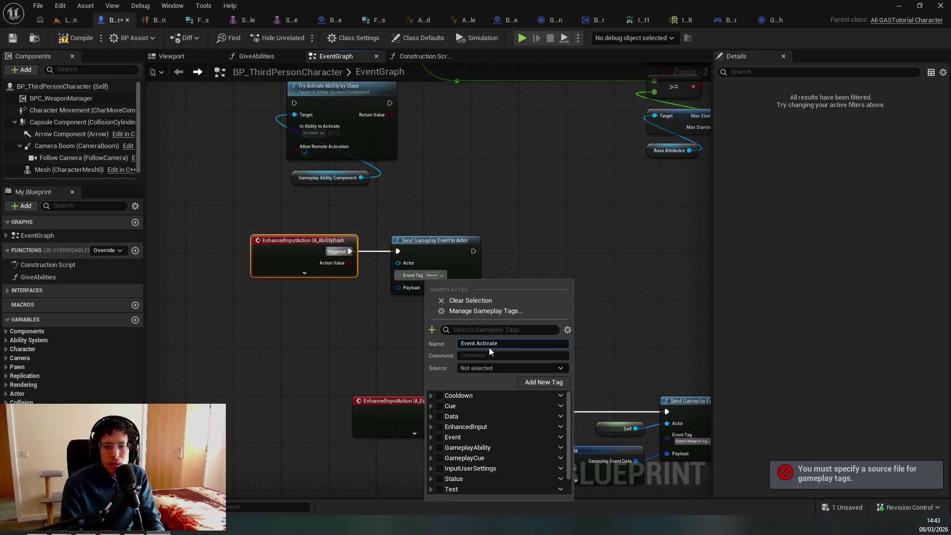
text(Abiity.Dash)
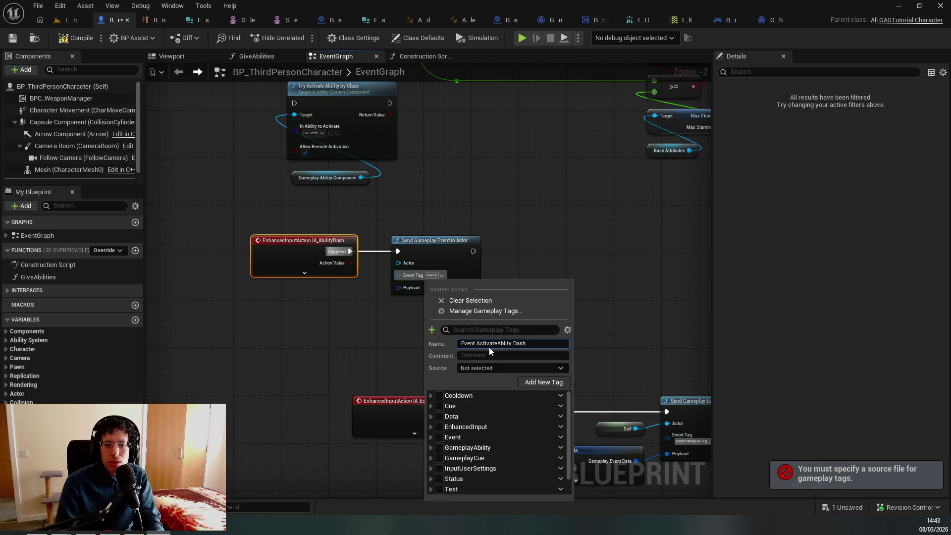
click(550, 367)
click(498, 390)
click(545, 369)
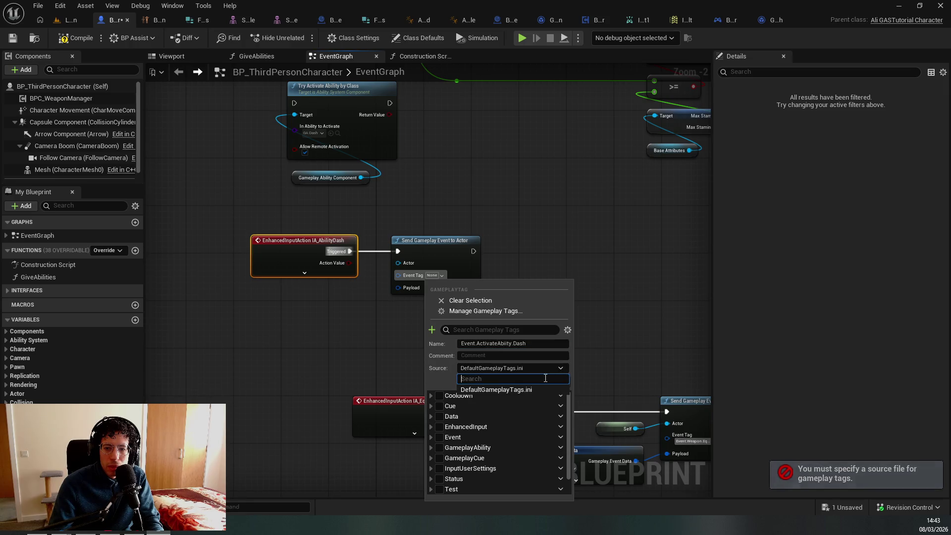
click(547, 371)
click(431, 277)
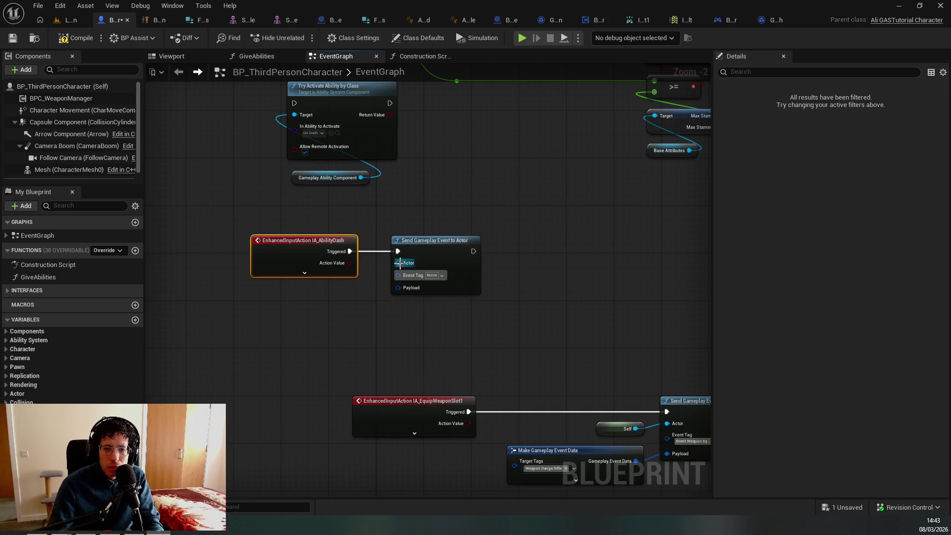
Pick Event > ActivateAbility > Dash as the node's Event Tag
click(431, 278)
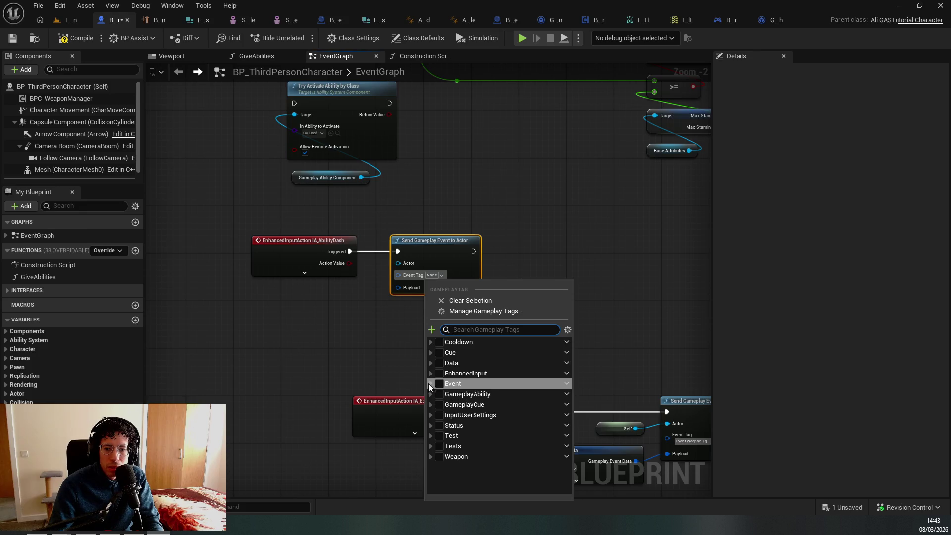
click(429, 383)
key(Down)
key(Down)
key(Down)
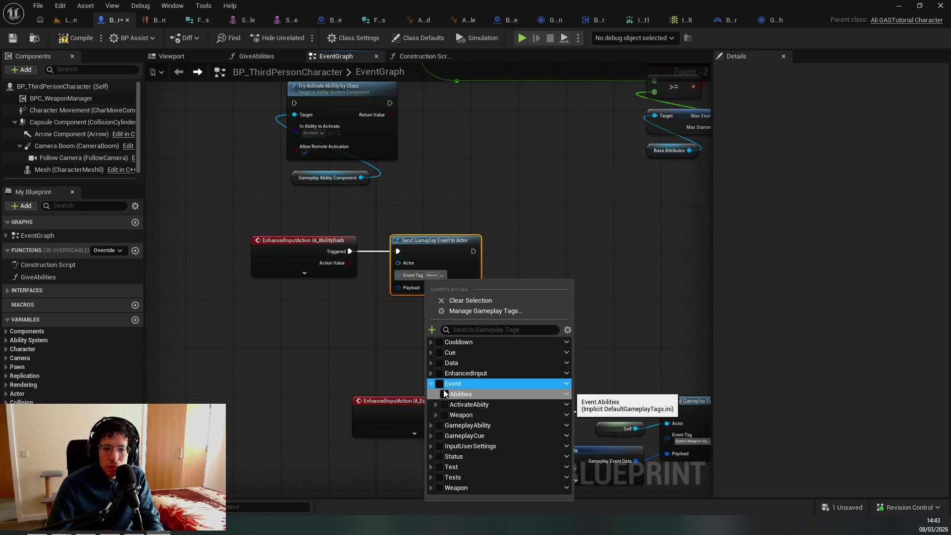
key(Right)
key(Down)
key(Return)
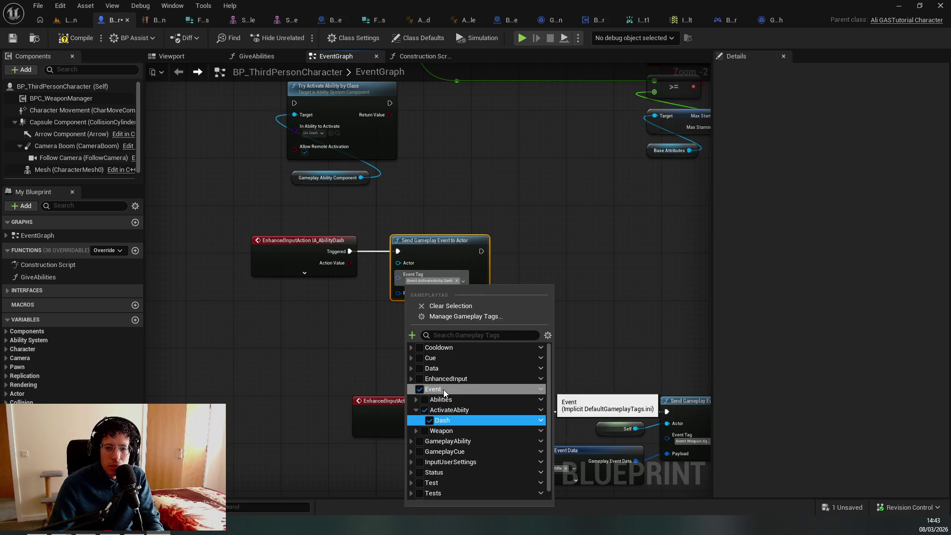
mouse_move(398, 292)
mouse_down()
mouse_move(374, 295)
mouse_move(365, 322)
mouse_up()
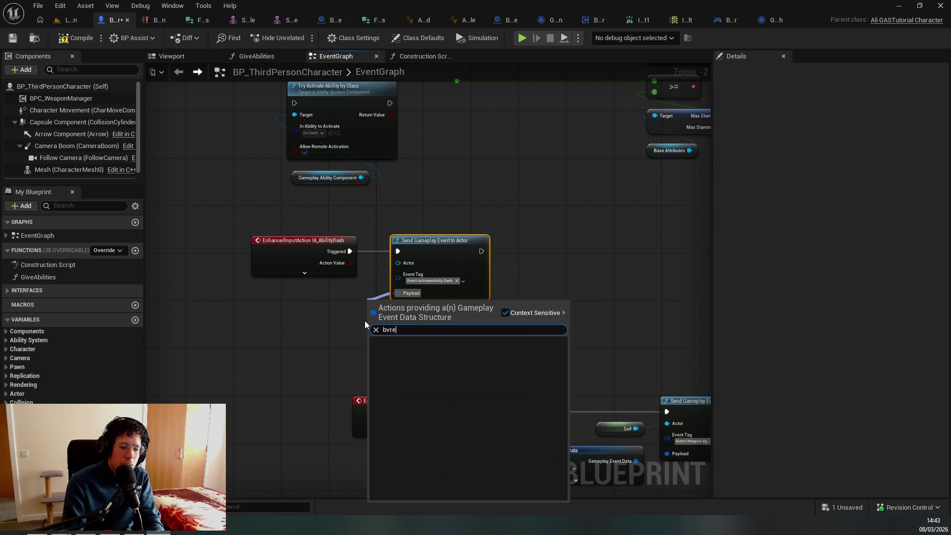
Connect a Make Gameplay Event Data node to the Payload and show all its pins
text(make)
key(Return)
drag(476, 340, 295, 335)
mouse_move(403, 330)
mouse_down()
mouse_move(384, 359)
mouse_move(420, 342)
mouse_up()
key(Escape)
click(456, 352)
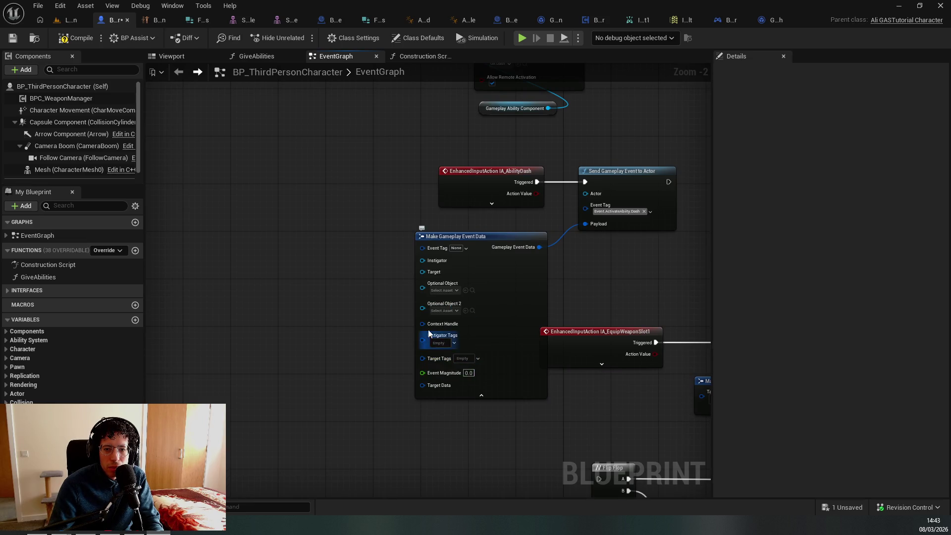
Feed Target Data from an Ability Target Data from Hit Result node placed below EquipWeaponSlot1
drag(423, 385, 387, 391)
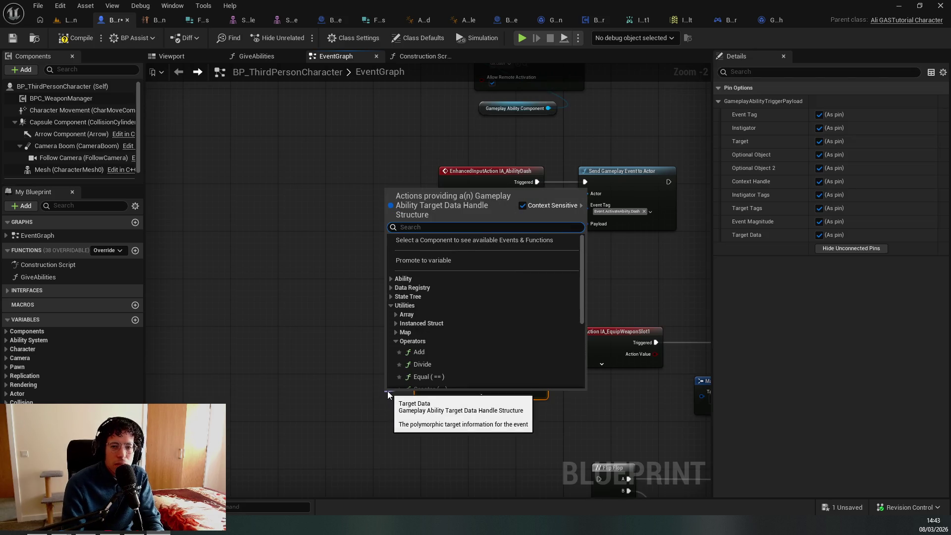
text(make)
key(BackSpace)
key(BackSpace)
key(BackSpace)
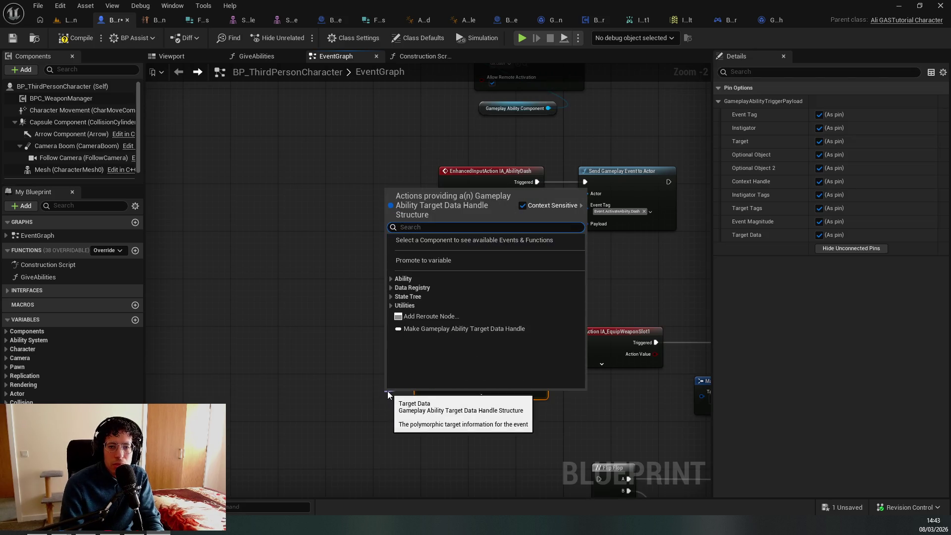
text(break)
key(BackSpace)
key(BackSpace)
key(BackSpace)
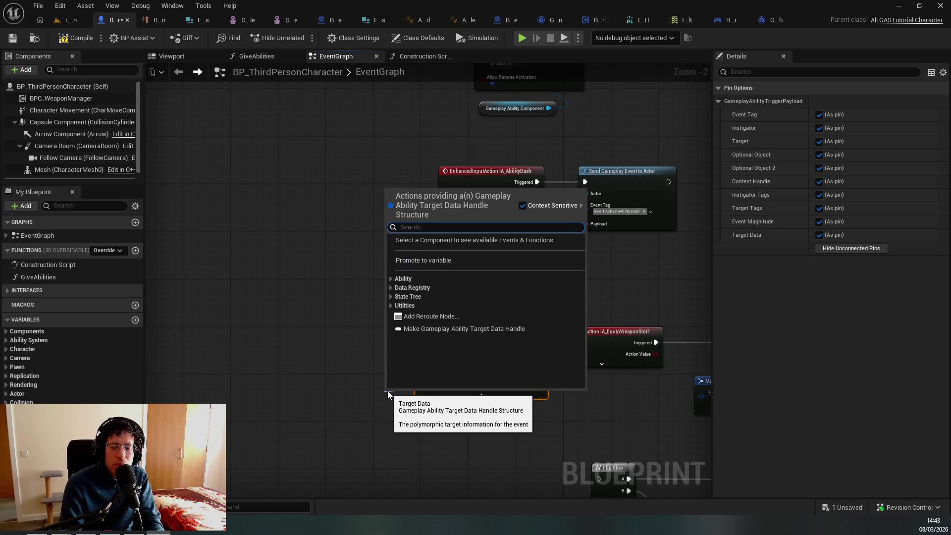
text(hit)
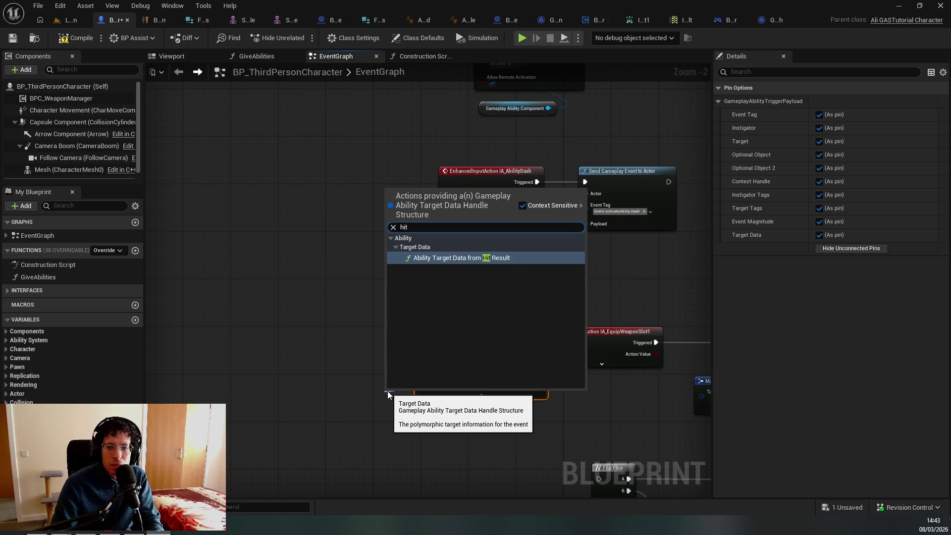
key(Return)
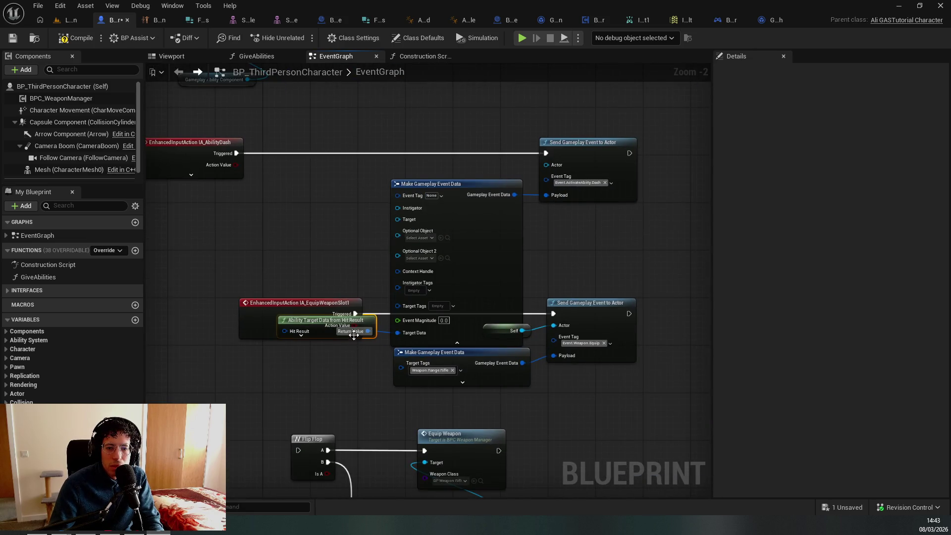
drag(364, 329, 320, 371)
key(Escape)
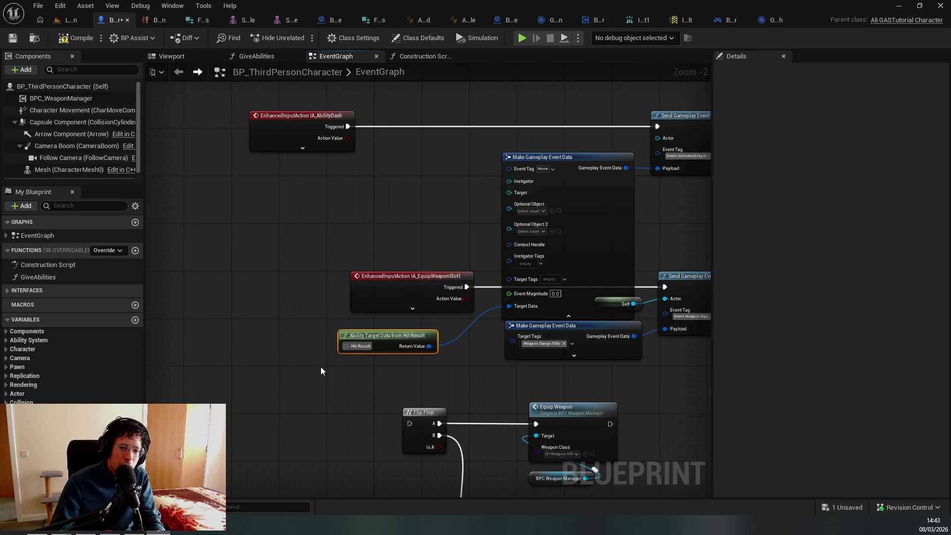
Split the Hit Result input pin into its individual fields
right_click(358, 345)
click(391, 389)
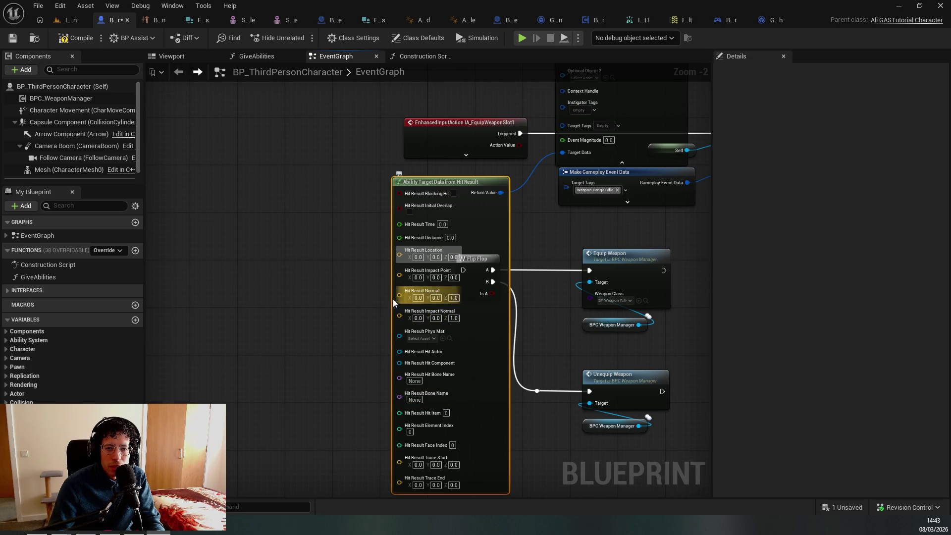
click(45, 265)
double_click(51, 277)
key(alt+Left)
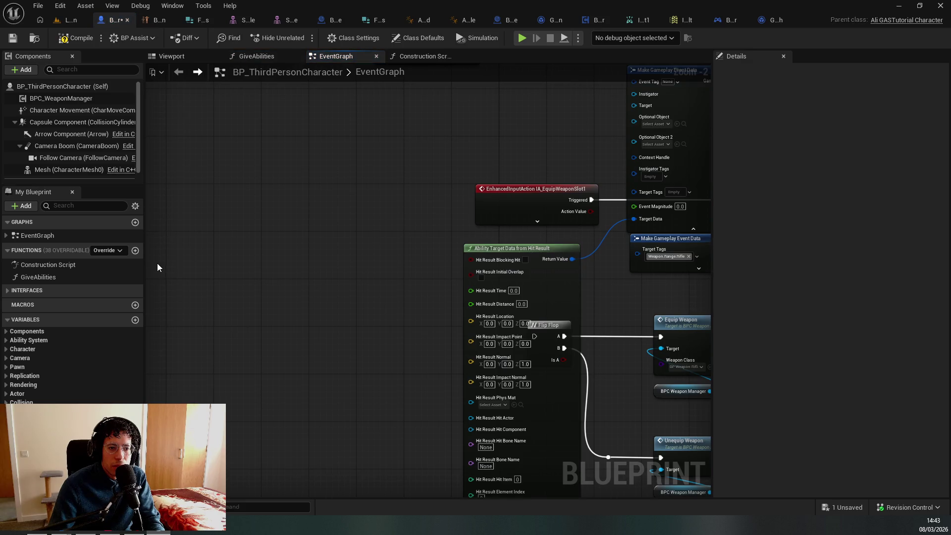
key(ctrl+Tab)
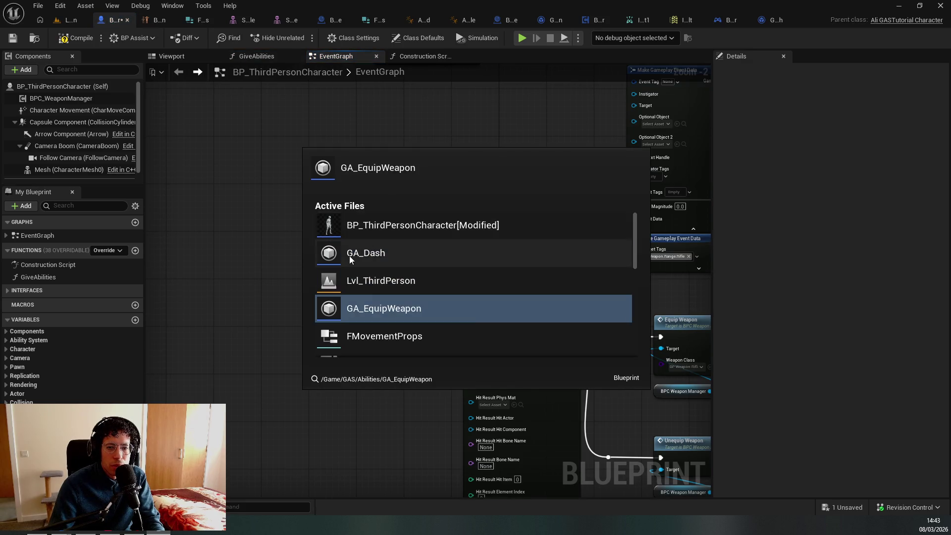
Search GA_Dash in the tab switcher and open its blueprint to review the dash logic
text(G)
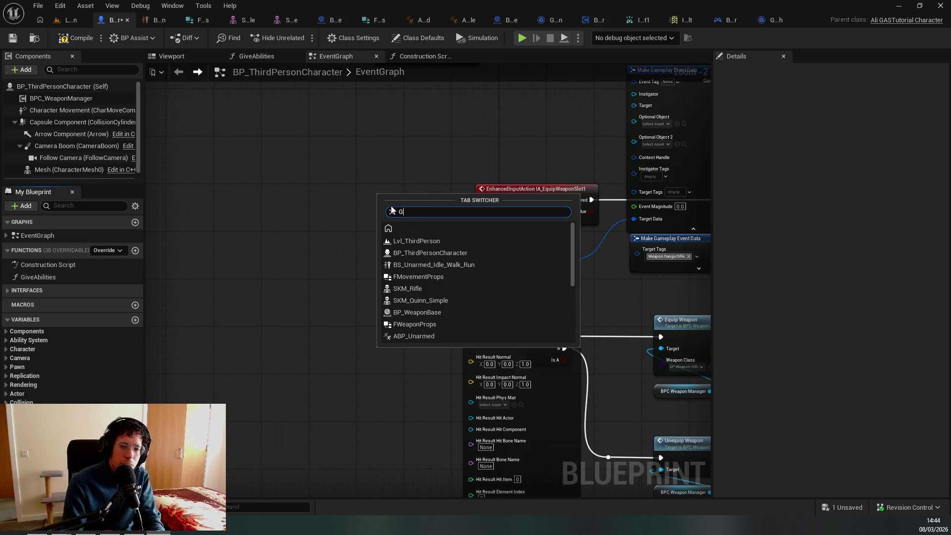
text(A_Dash)
key(Return)
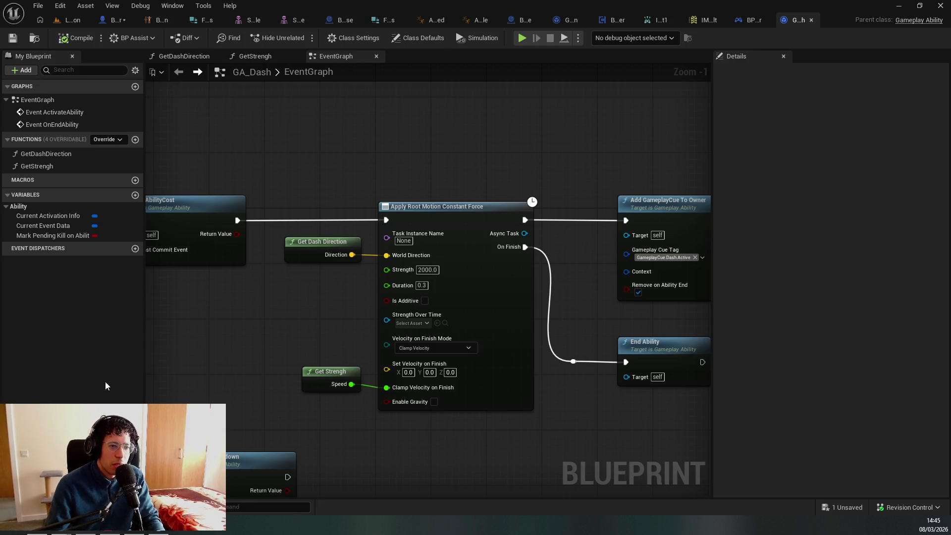
key(alt+Tab)
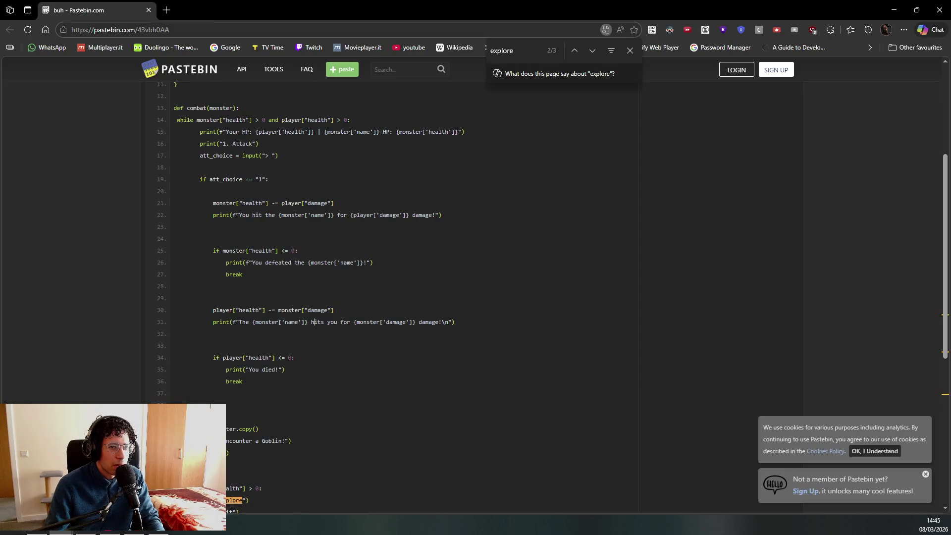
In a new tab, load the portfolio site and open the UE5 Action Time Battle System post
key(ctrl+t)
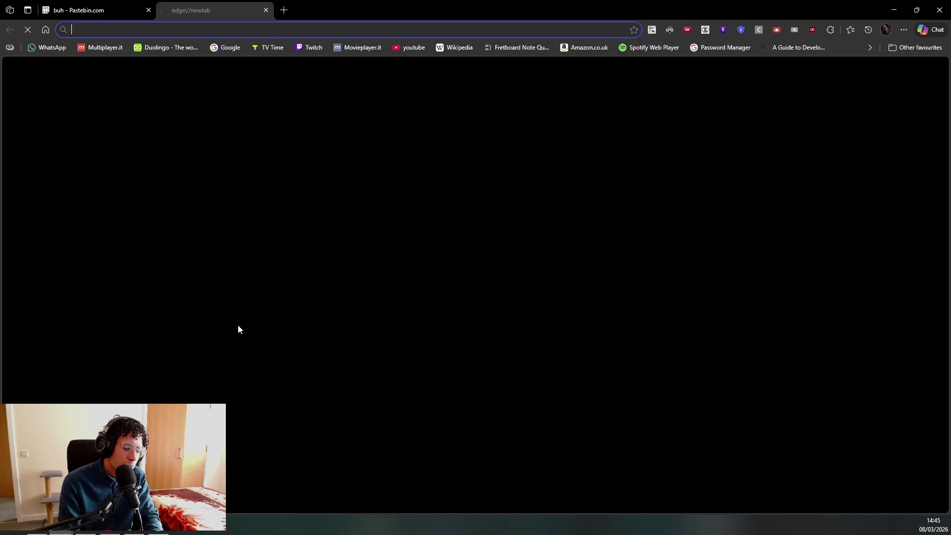
text(abderrahimjami.github.io)
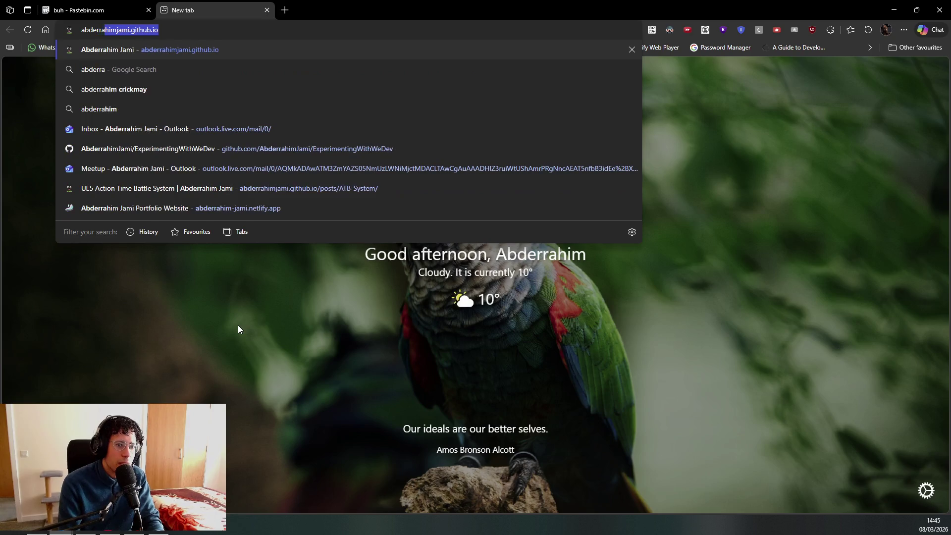
key(Return)
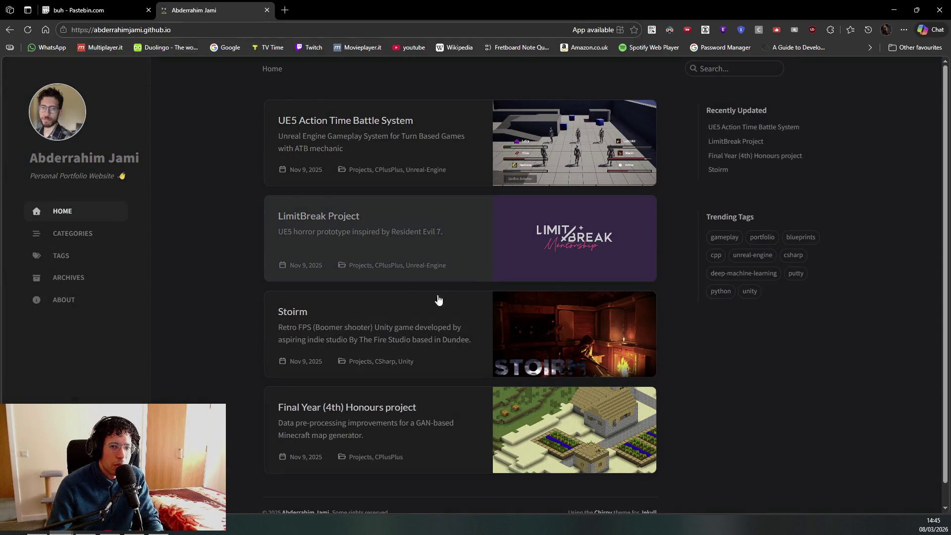
scroll(446, 281, down, 1)
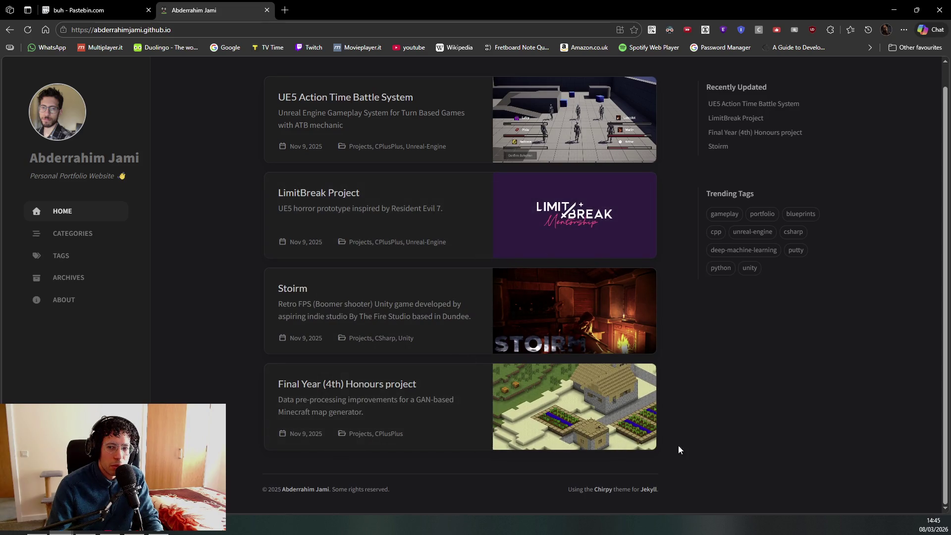
drag(693, 423, 623, 147)
click(692, 316)
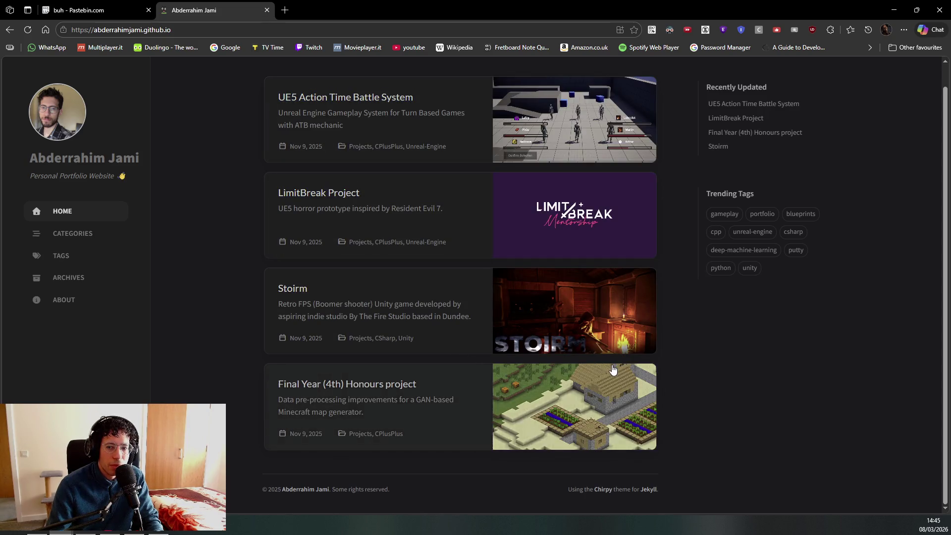
drag(682, 355, 623, 147)
click(688, 364)
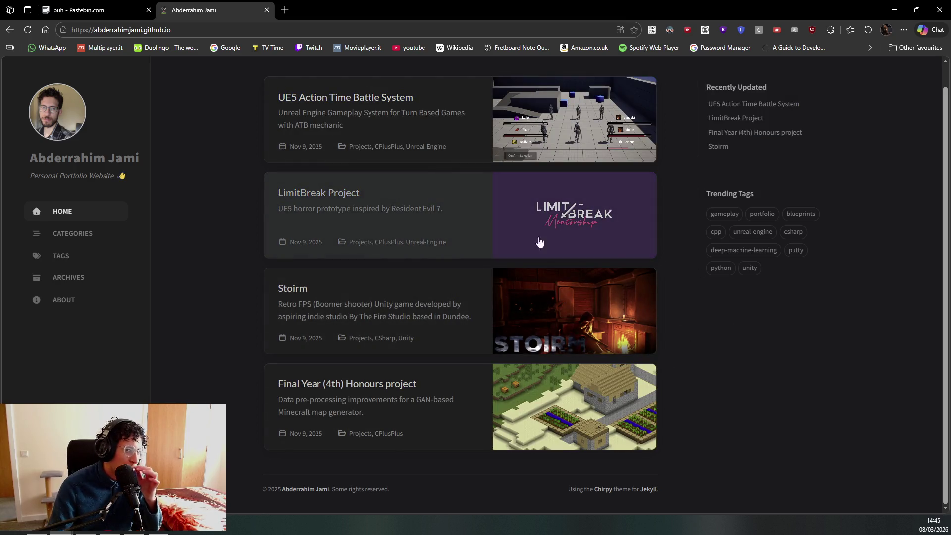
click(540, 159)
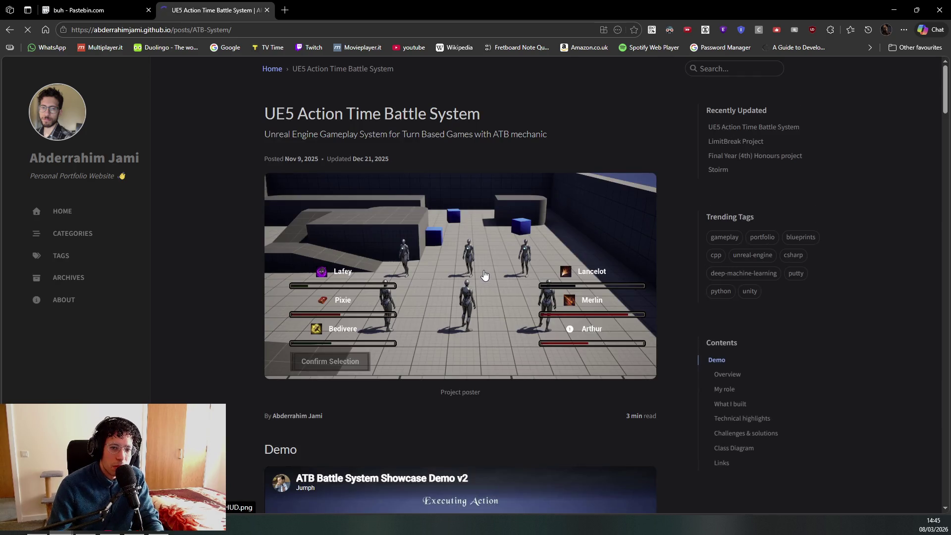
Scroll to the post's Demo section and play the ATB Battle System Showcase Demo v2 full screen
drag(467, 114, 308, 114)
triple_click(364, 121)
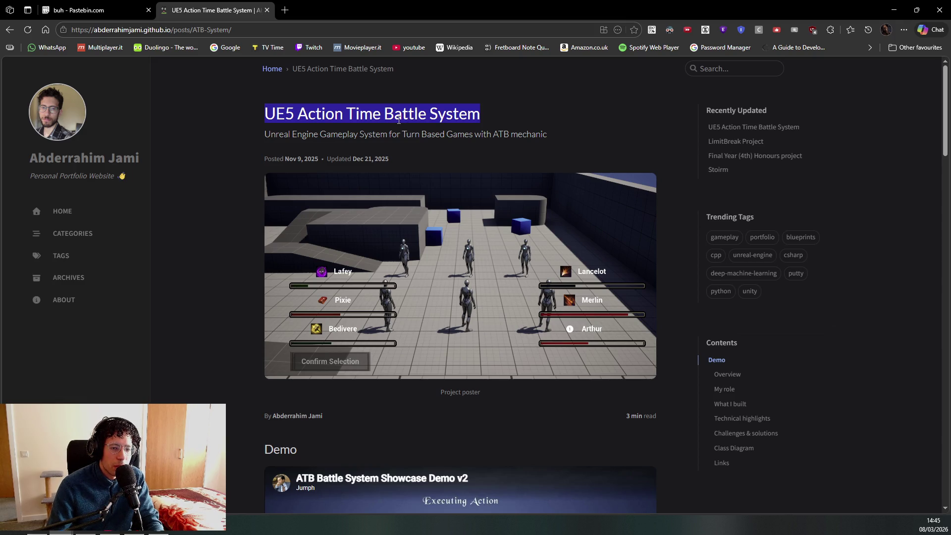
click(355, 115)
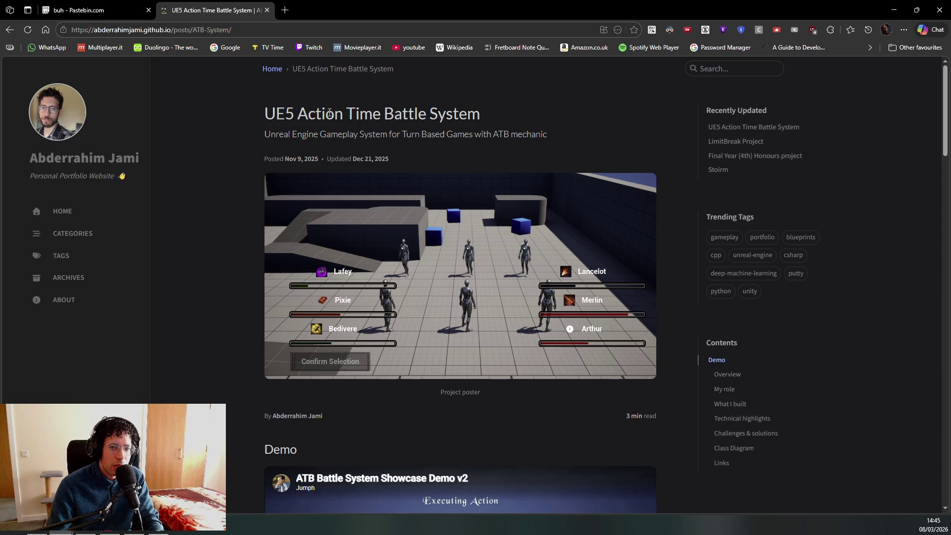
scroll(350, 229, down, 7)
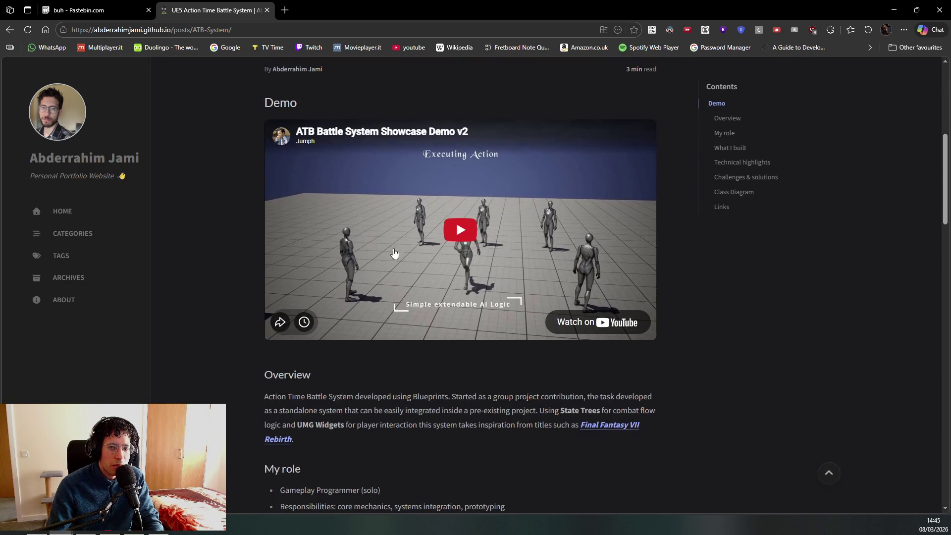
click(443, 238)
double_click(443, 237)
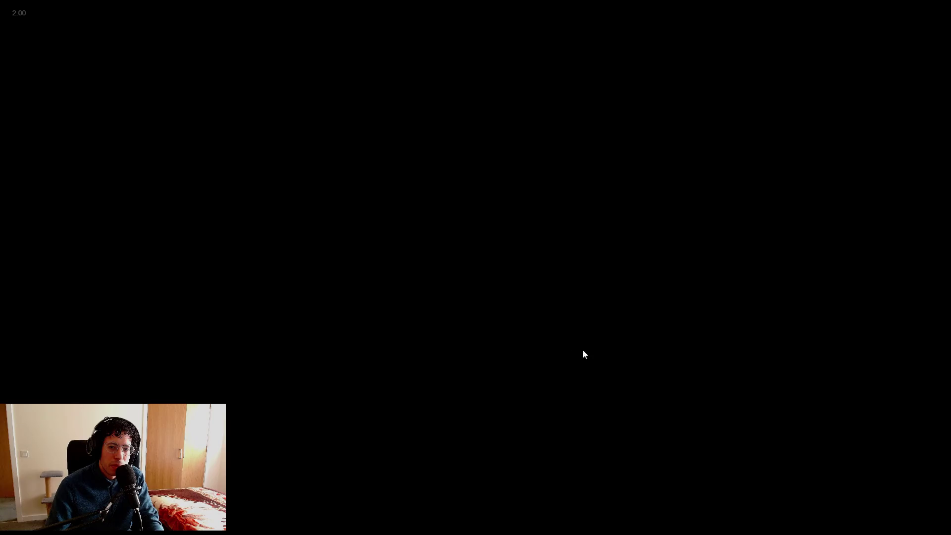
Exit full screen after the demo ends, return to the portfolio project list, and go back to Unreal
key(Escape)
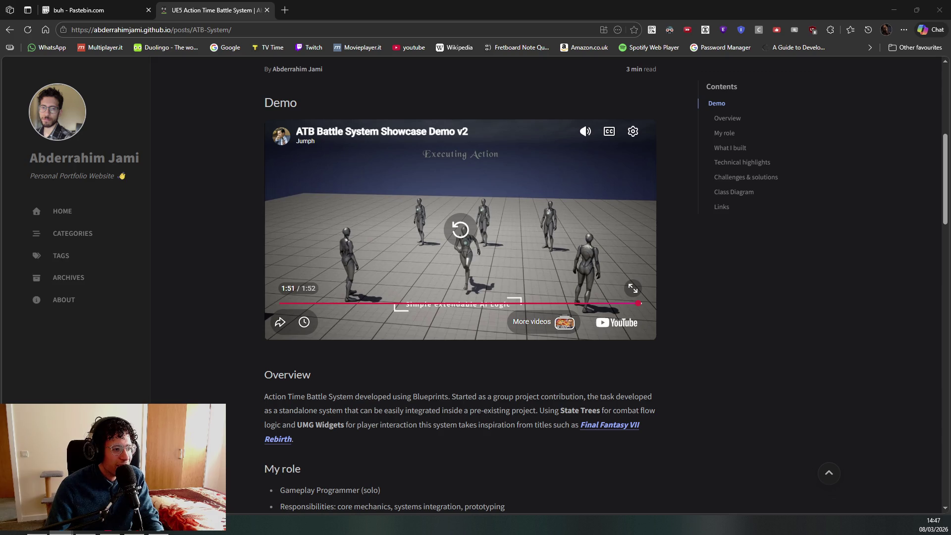
scroll(356, 388, down, 4)
click(362, 352)
scroll(254, 244, up, 10)
key(alt+Left)
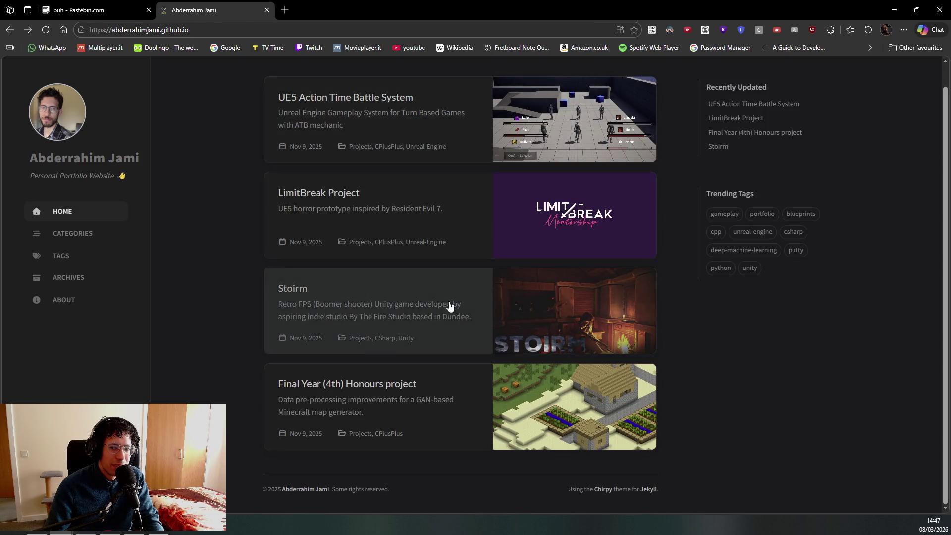
key(alt+Right)
key(alt+Left)
key(alt+Tab)
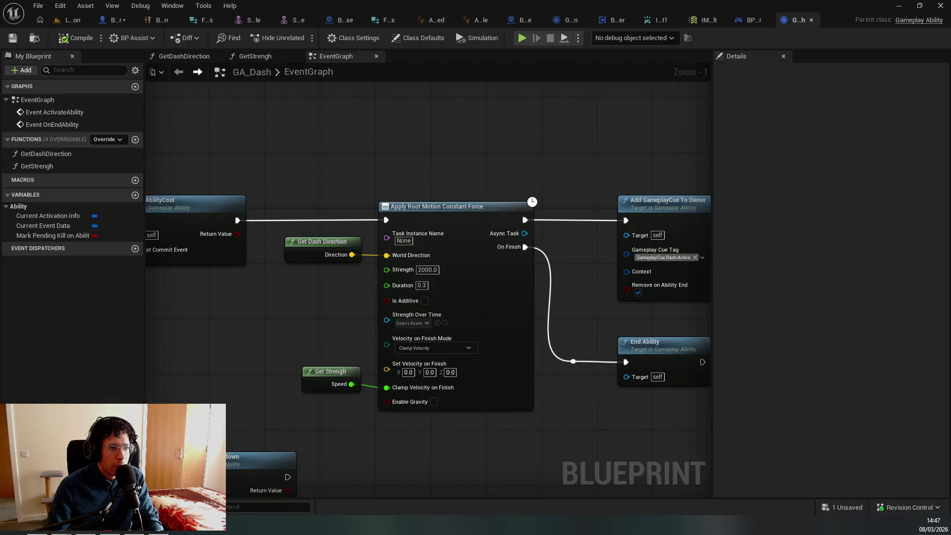
Inspect Get Last Movement Input Vector inside GetDashDirection, then return to BP_ThirdPersonCharacter's EventGraph
double_click(317, 248)
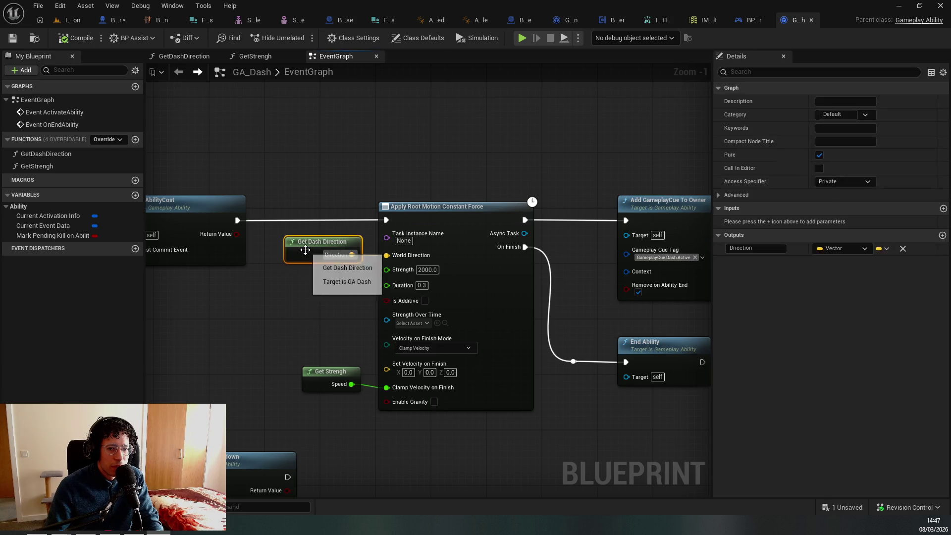
scroll(171, 289, up, 3)
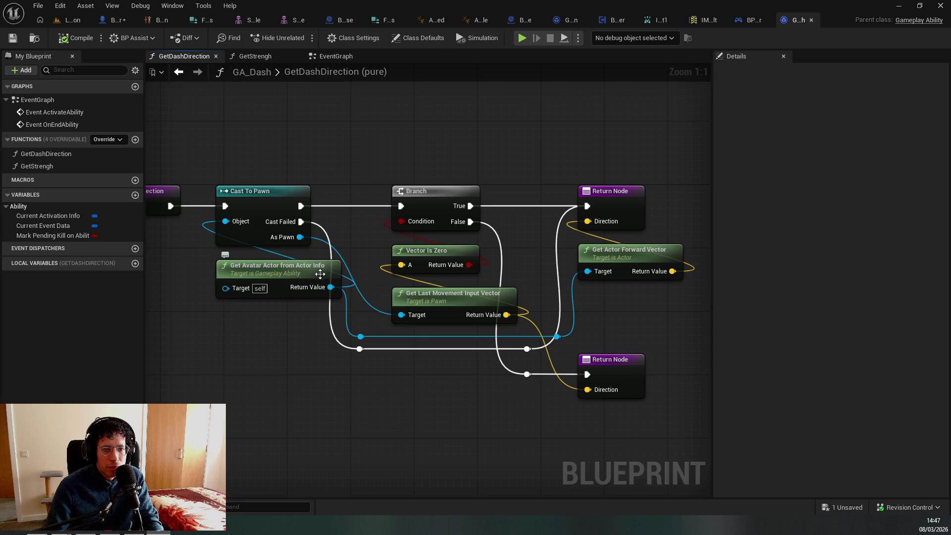
click(446, 300)
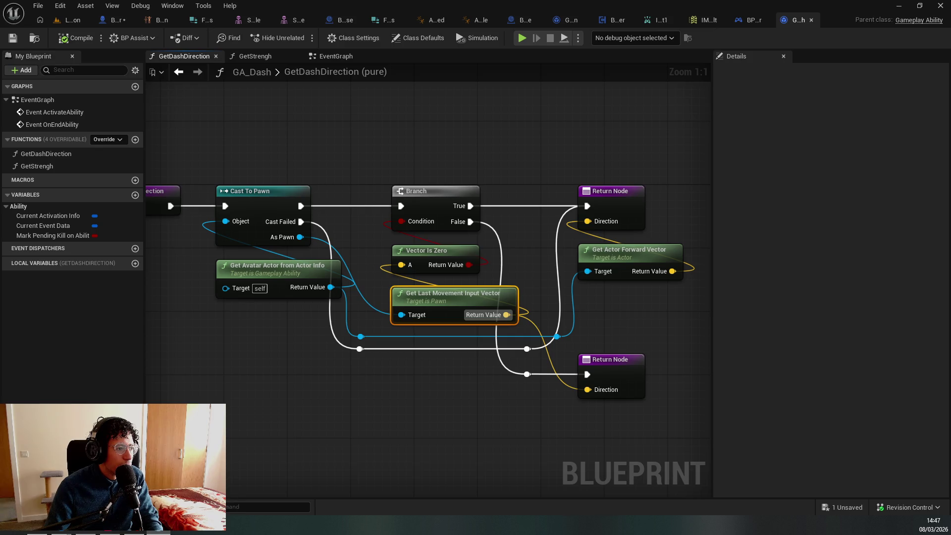
click(272, 408)
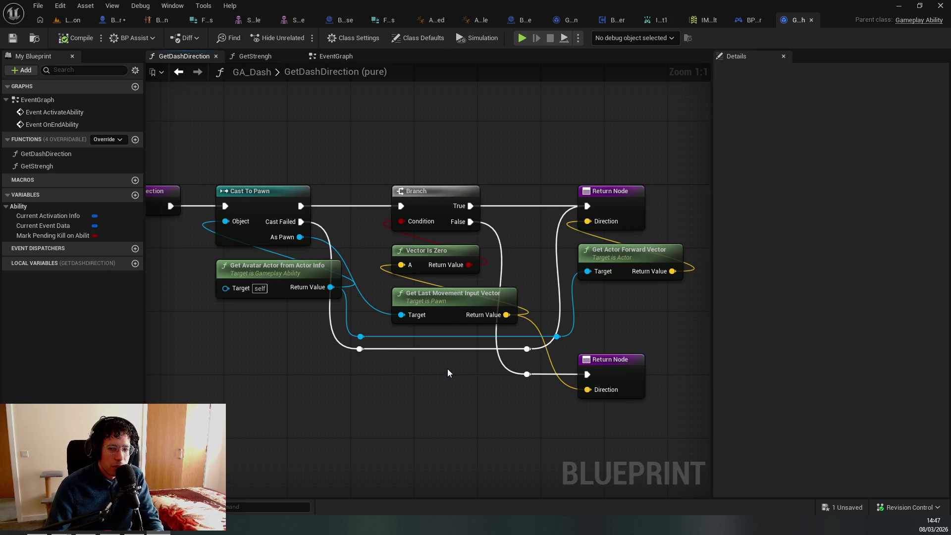
scroll(421, 352, down, 1)
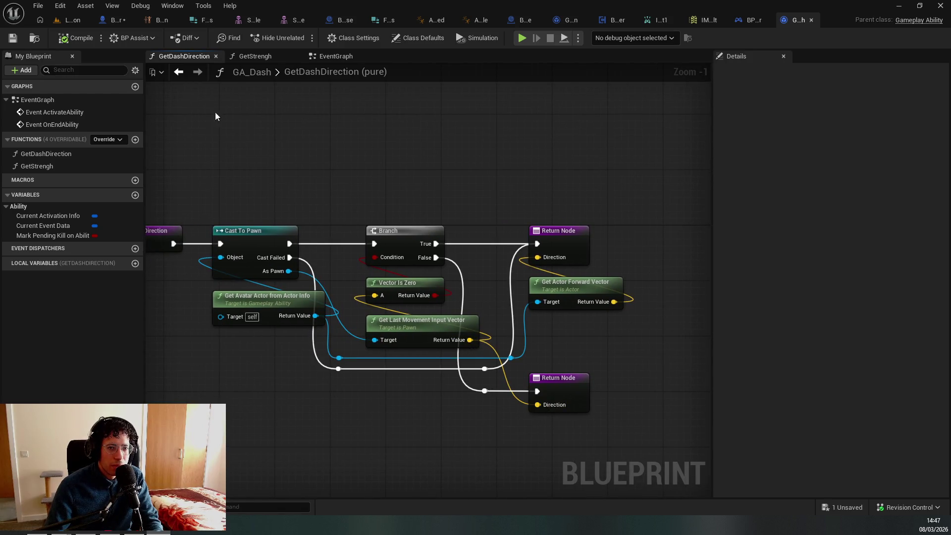
key(ctrl+Tab)
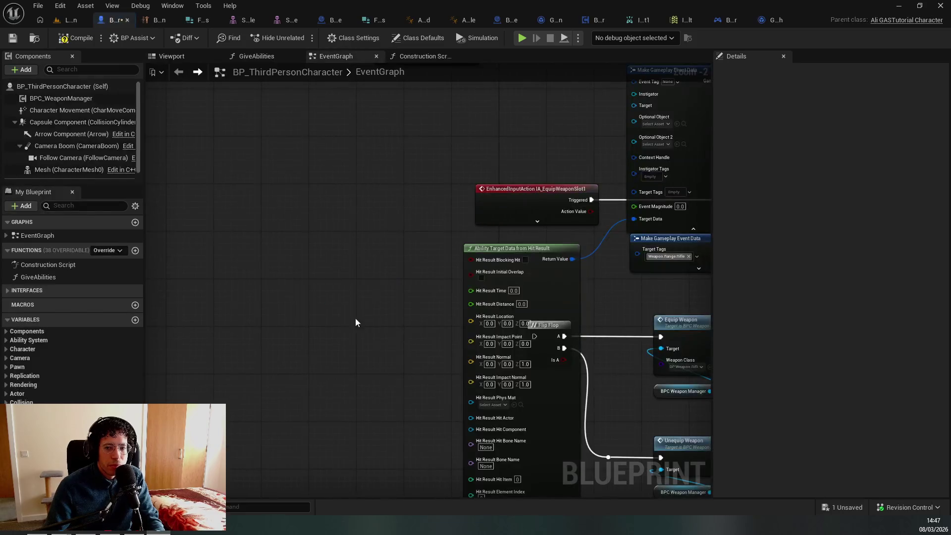
Add a Get Last Movement Input Vector node, wire it into Hit Result Location, then save and compile
right_click(304, 299)
key(Escape)
key(ctrl+Tab)
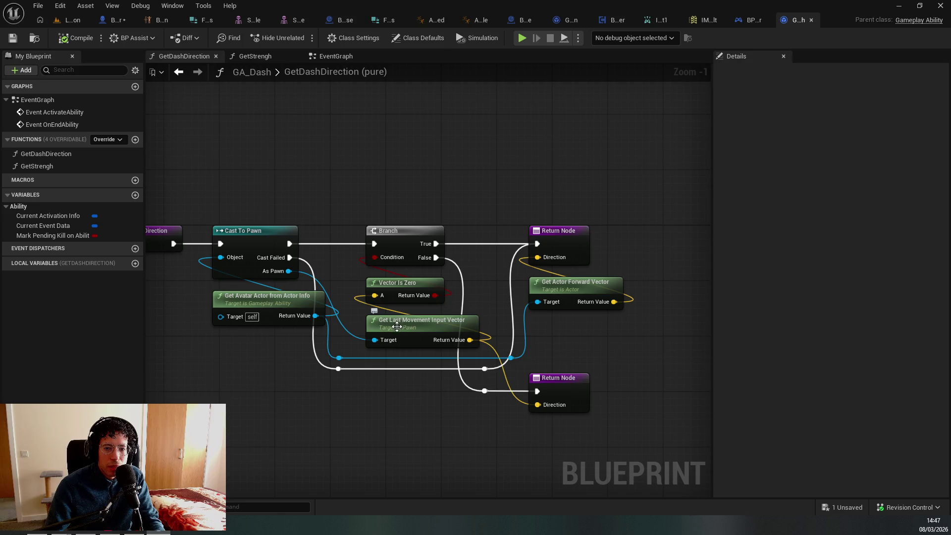
key(ctrl+Tab)
right_click(454, 293)
text(get last movement)
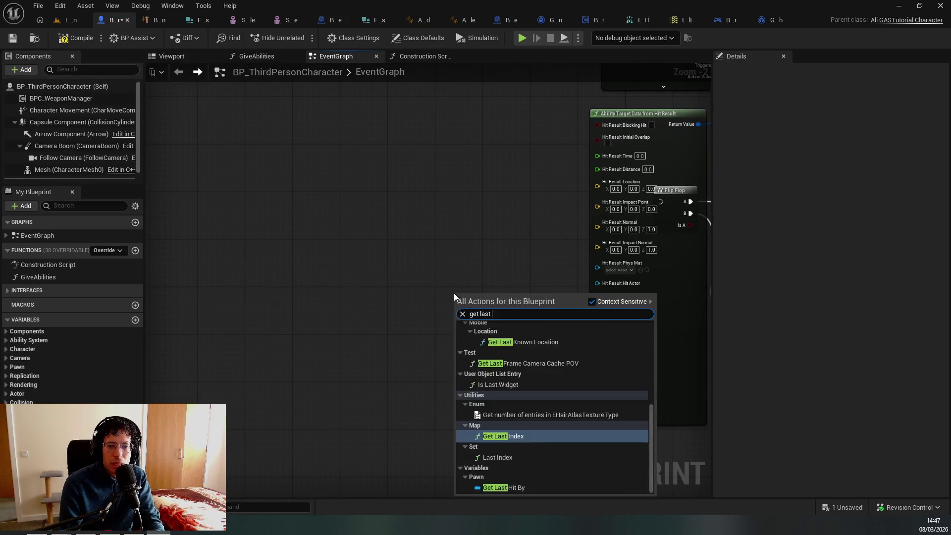
key(Return)
drag(477, 313, 296, 303)
mouse_move(360, 303)
mouse_down()
mouse_move(416, 365)
mouse_move(430, 177)
mouse_move(451, 303)
mouse_move(433, 172)
mouse_up()
key(ctrl+s)
click(74, 38)
Disconnect the wire feeding Hit Result Location on the Ability Target Data from Hit Result node
drag(295, 260, 134, 294)
right_click(322, 388)
click(346, 445)
click(358, 385)
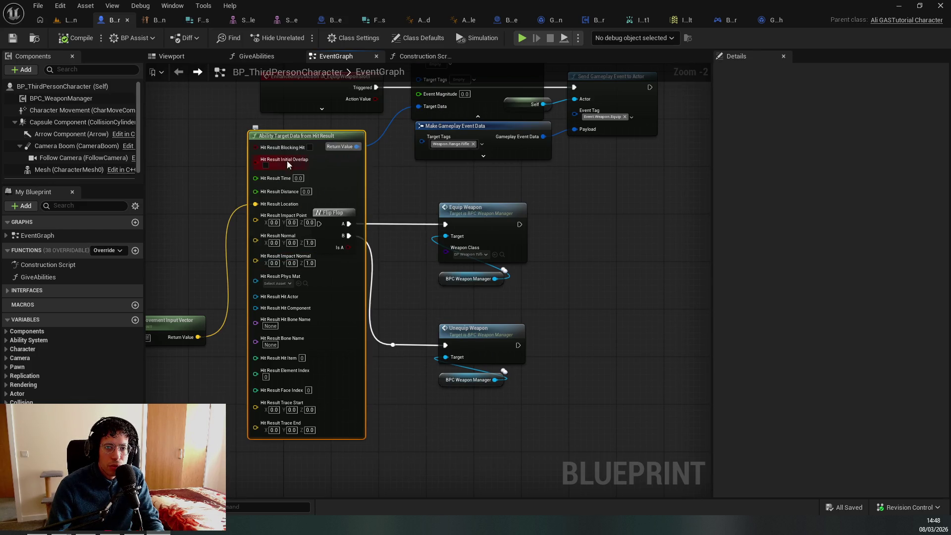
right_click(262, 177)
click(228, 201)
alt+click(263, 207)
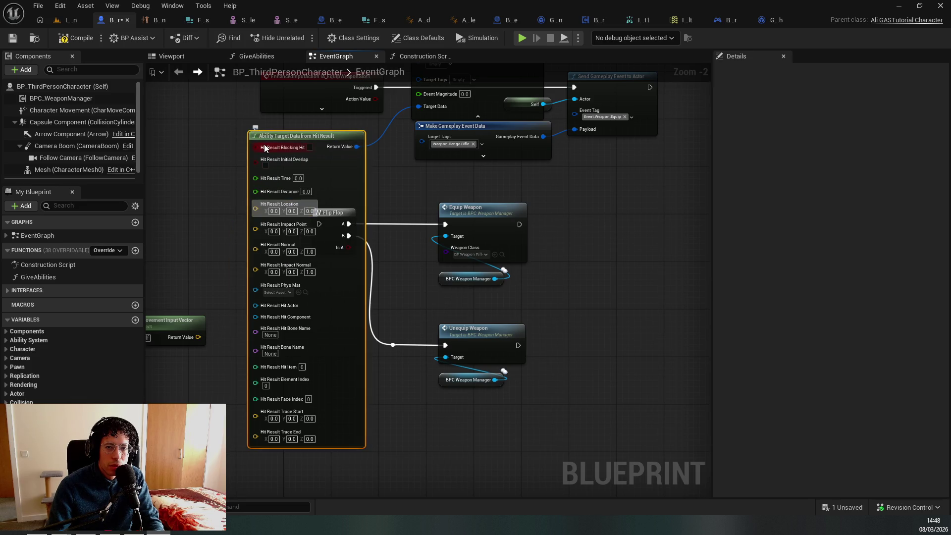
Split the Hit Result pin, then recombine it into a single Hit Result input and drag from it
right_click(269, 209)
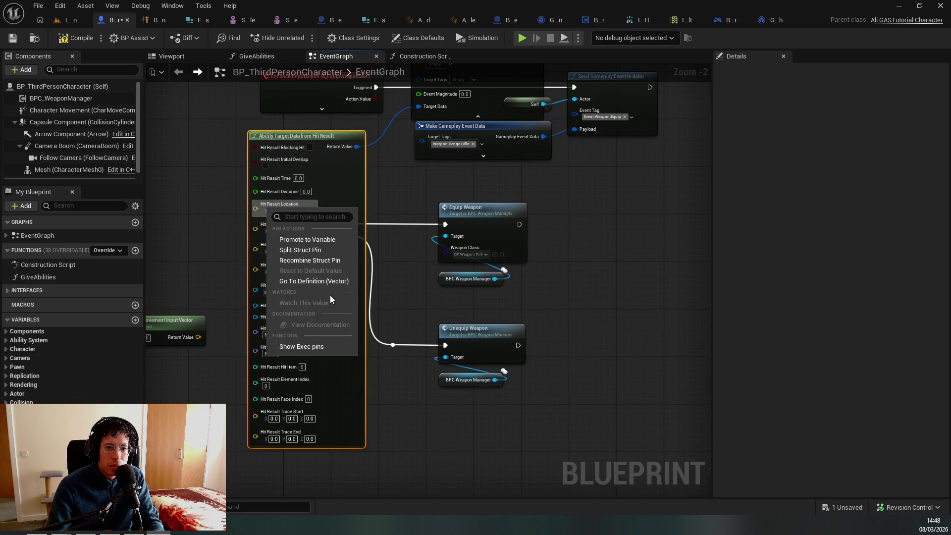
click(287, 261)
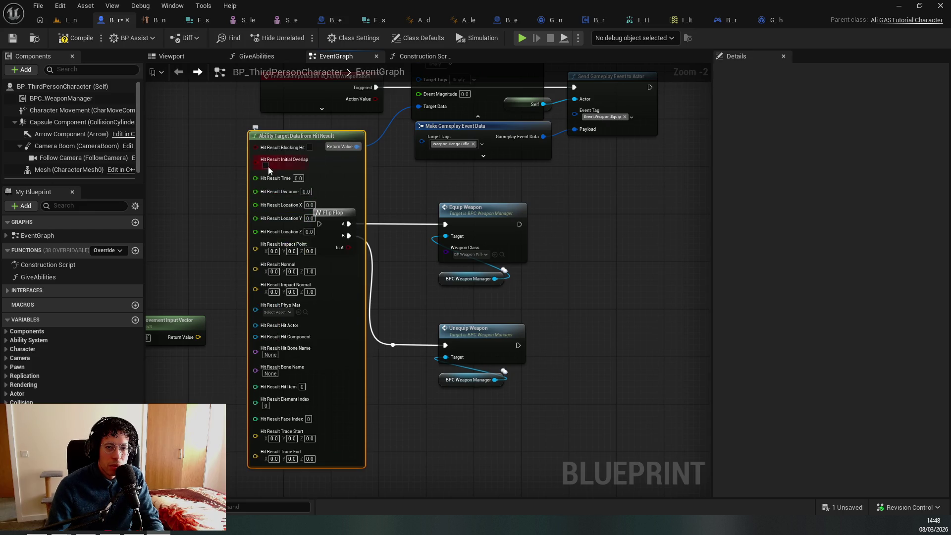
right_click(274, 147)
click(317, 190)
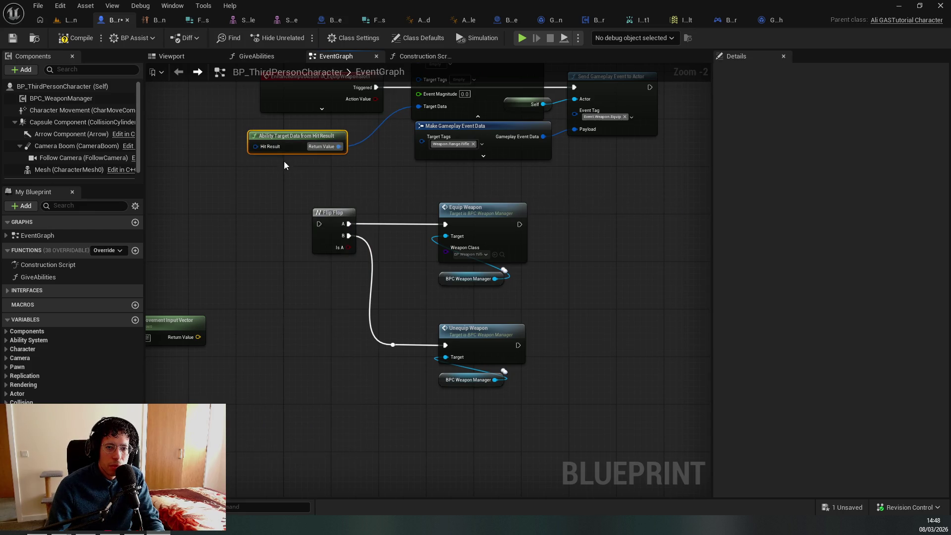
drag(274, 147, 226, 187)
Add a Break Find Floor Result node, inspect its advanced outputs, then delete it
text(floor)
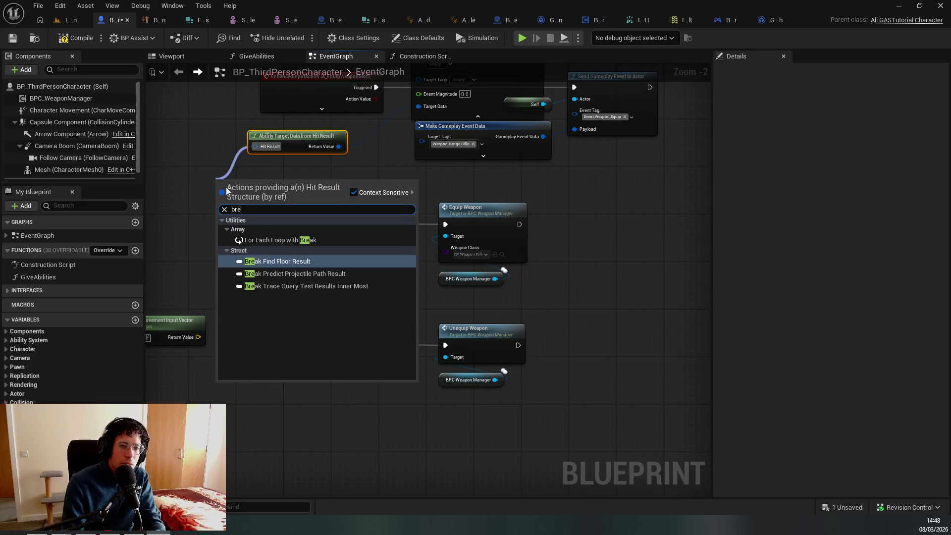
key(Return)
mouse_move(299, 116)
mouse_down()
mouse_move(306, 303)
mouse_move(344, 311)
mouse_up()
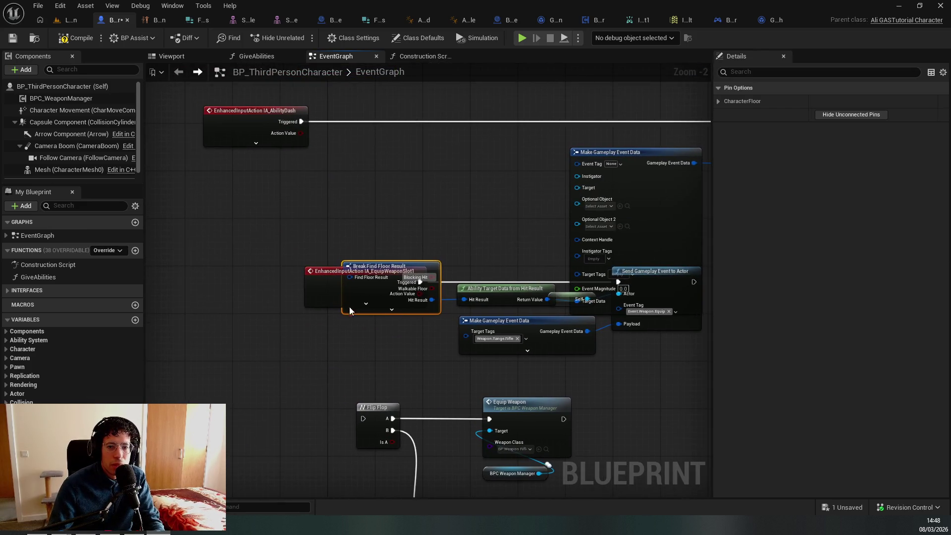
drag(382, 267, 325, 343)
click(327, 388)
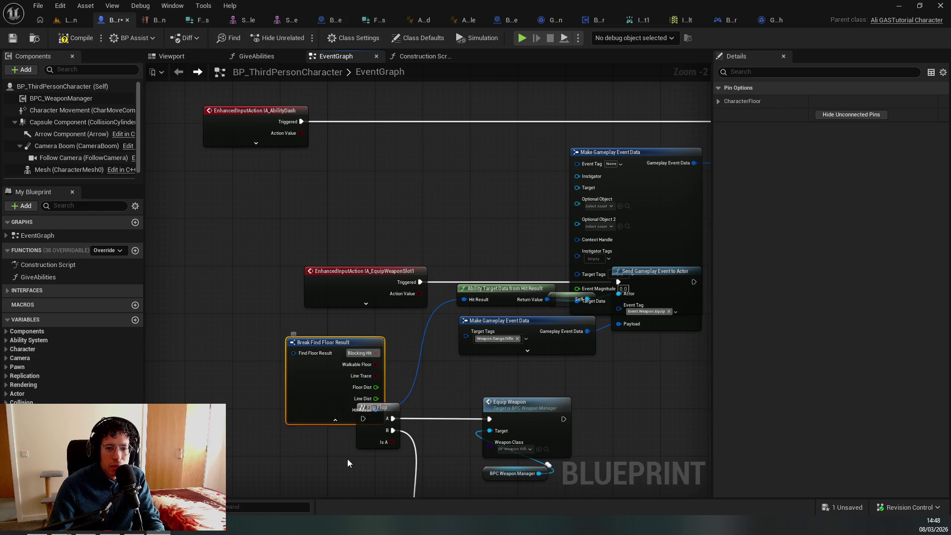
drag(326, 428, 260, 255)
key(Delete)
Drag from the Hit Result input and browse the 'break' search results without adding a node
mouse_move(396, 130)
mouse_down()
mouse_move(349, 189)
mouse_move(264, 164)
mouse_move(221, 204)
mouse_up()
text(break)
key(Down)
key(Down)
key(Up)
key(Up)
key(Down)
key(Up)
key(Up)
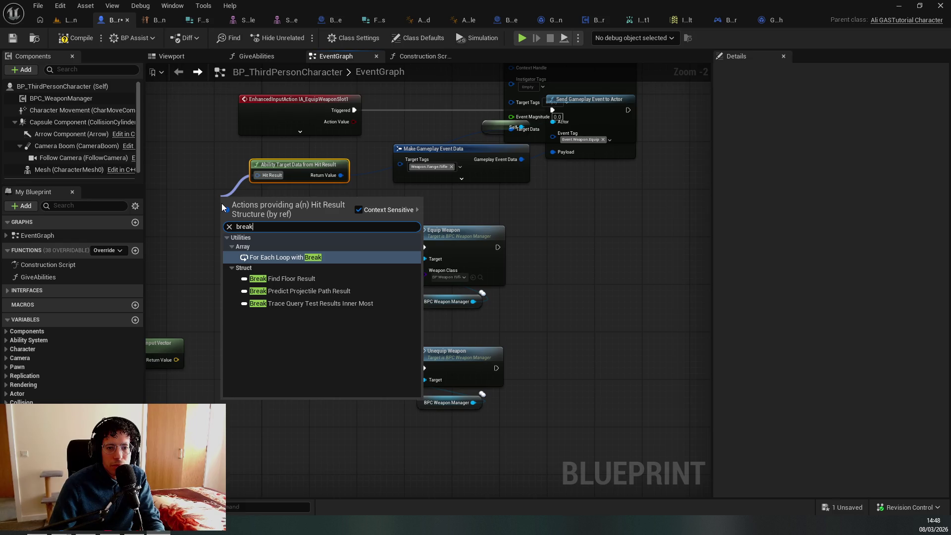
key(Down)
key(Down)
key(Down)
key(Up)
key(Up)
key(Down)
key(Down)
key(Up)
key(Escape)
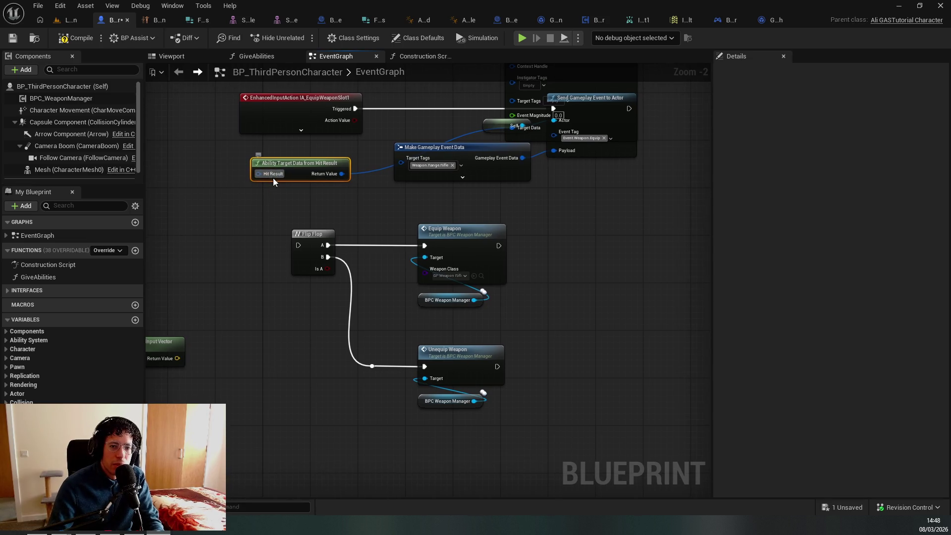
Split Hit Result into fields, connect the movement vector to Hit Result Location, and save
right_click(273, 181)
click(299, 219)
mouse_move(219, 307)
mouse_down()
mouse_move(308, 201)
mouse_move(300, 185)
mouse_up()
key(ctrl+s)
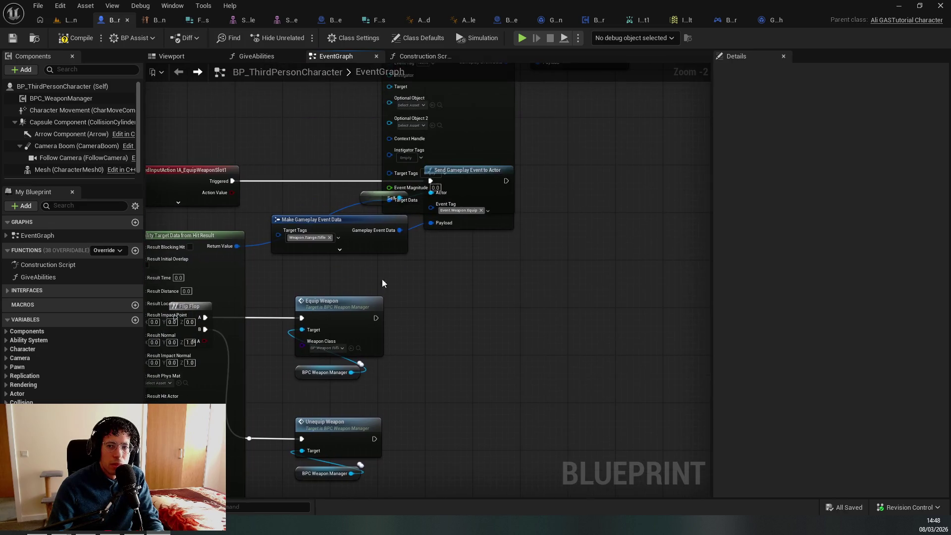
Inspect the dash Make Gameplay Event Data node's pins, then pan back to the target data node
click(354, 243)
click(421, 228)
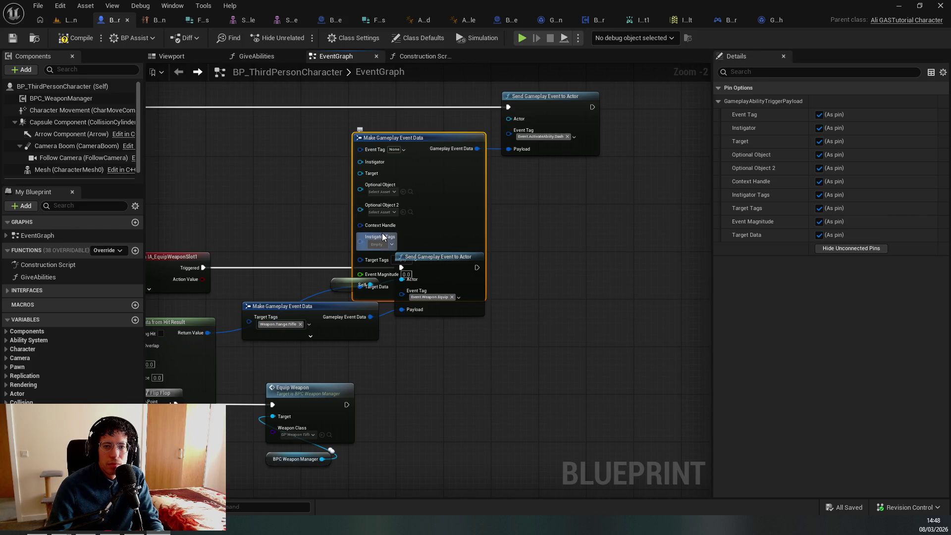
mouse_move(387, 231)
mouse_down()
mouse_move(549, 228)
mouse_move(561, 208)
mouse_up()
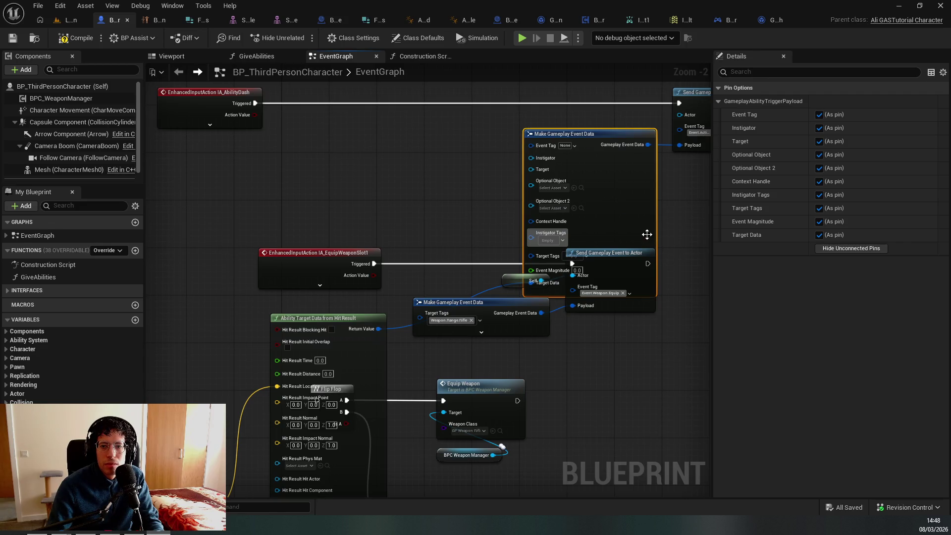
mouse_move(616, 216)
mouse_down()
mouse_move(601, 240)
mouse_move(644, 248)
mouse_move(501, 248)
mouse_move(529, 241)
mouse_up()
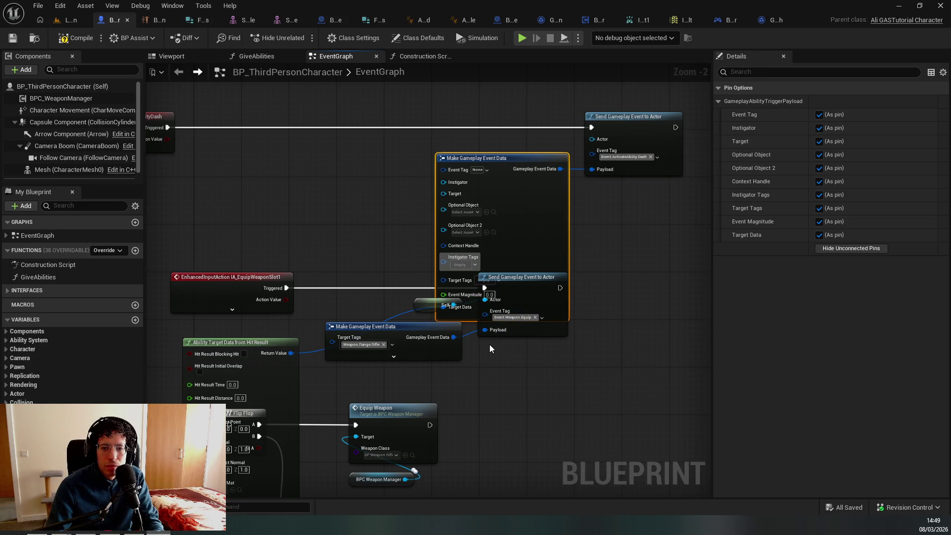
mouse_move(367, 349)
mouse_down()
mouse_move(467, 314)
mouse_move(260, 355)
mouse_move(383, 274)
mouse_move(575, 266)
mouse_move(401, 237)
mouse_move(607, 188)
mouse_up()
mouse_move(350, 255)
mouse_down()
mouse_move(424, 298)
mouse_move(487, 270)
mouse_up()
drag(488, 270, 403, 292)
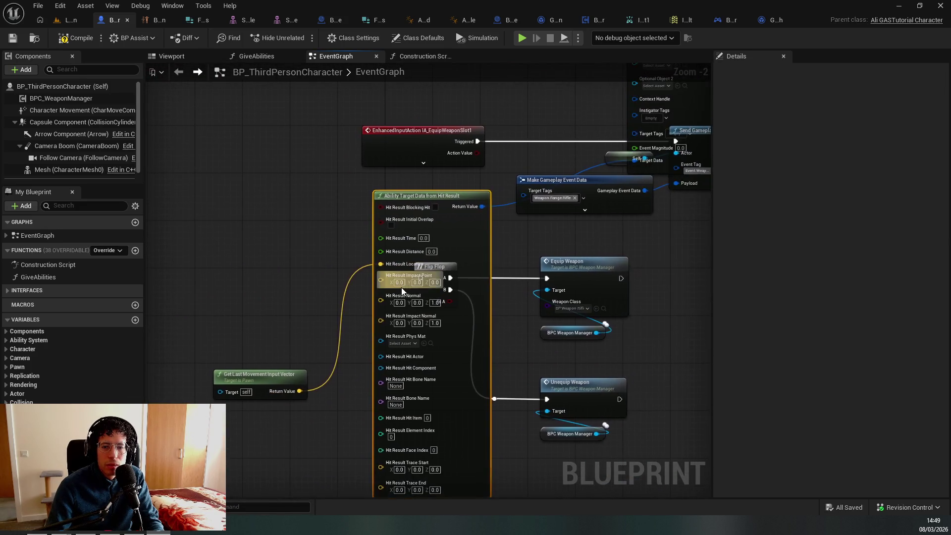
Move the equip weapon event, Send Gameplay Event to Actor and Make Gameplay Event Data nodes right and down
key(ctrl+a)
key(f)
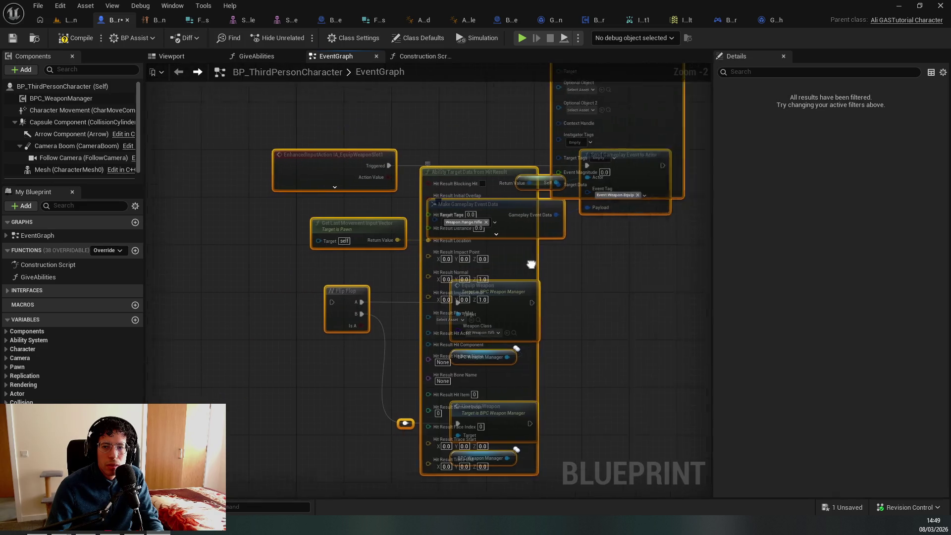
click(559, 285)
click(280, 178)
ctrl+click(619, 222)
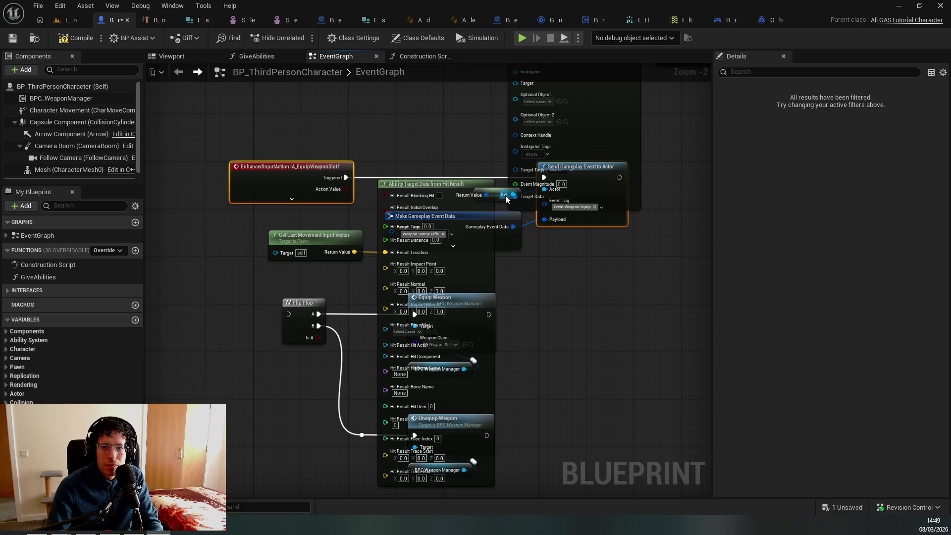
ctrl+click(484, 237)
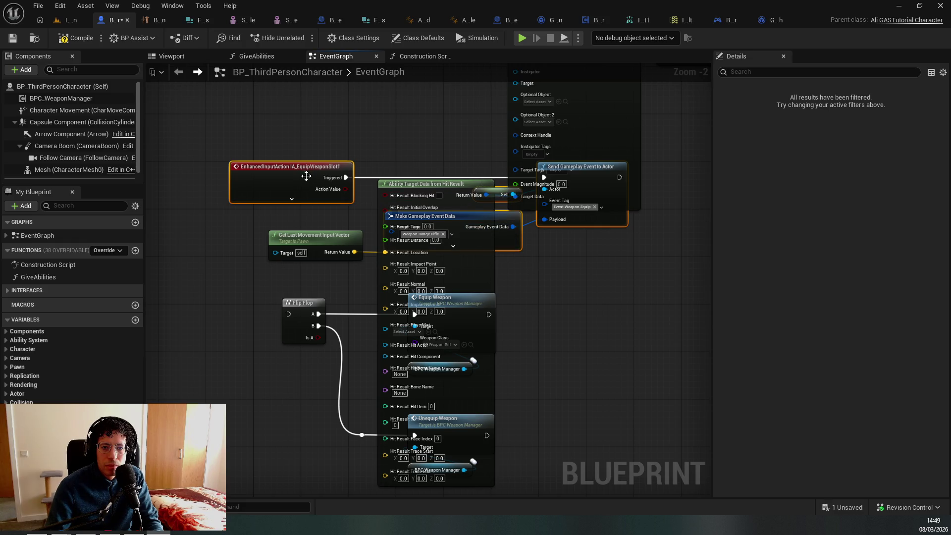
mouse_move(302, 176)
mouse_down()
mouse_move(409, 237)
mouse_move(613, 298)
mouse_move(649, 299)
mouse_up()
scroll(483, 233, down, 3)
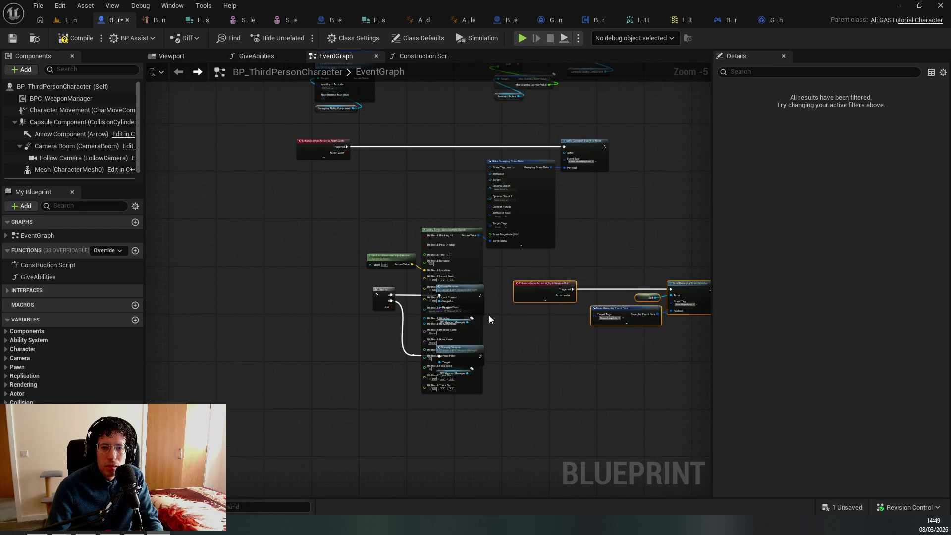
click(476, 308)
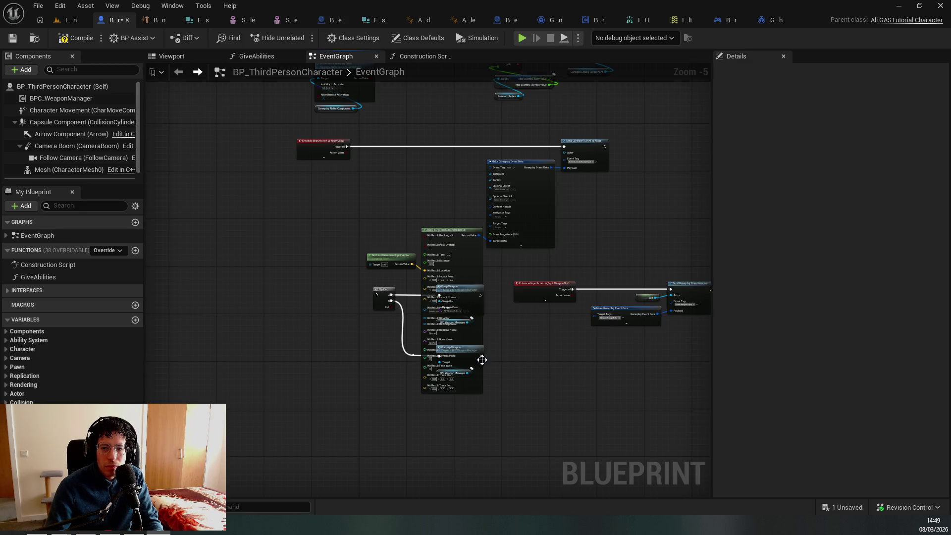
Drag the Flip Flop with its Equip/Unequip nodes down-left, away from the hit-result node
click(465, 340)
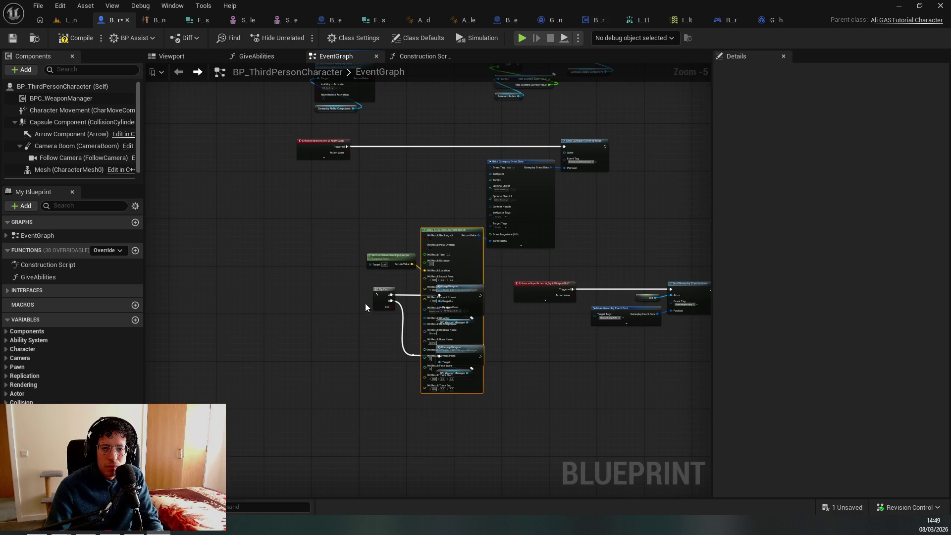
click(383, 292)
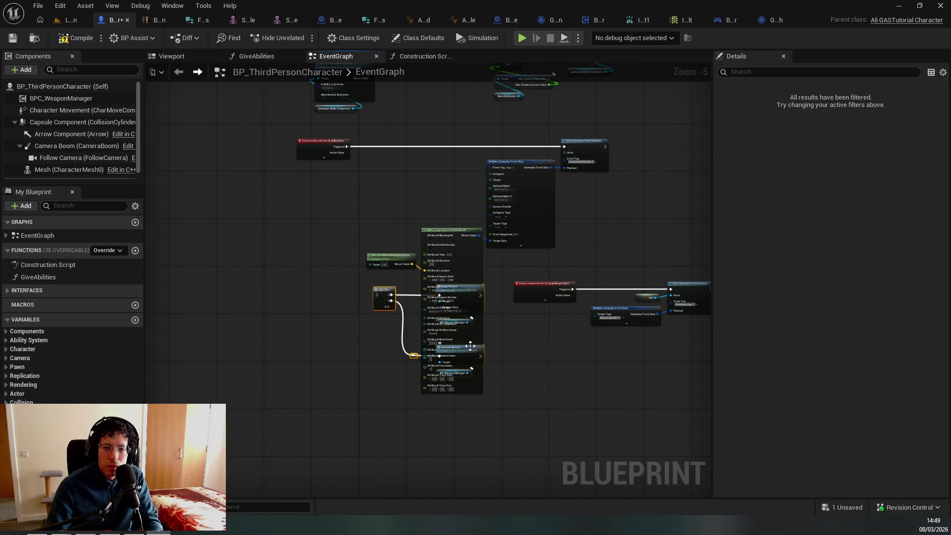
mouse_move(390, 305)
mouse_down()
mouse_move(349, 375)
mouse_move(226, 379)
mouse_up()
scroll(402, 248, up, 2)
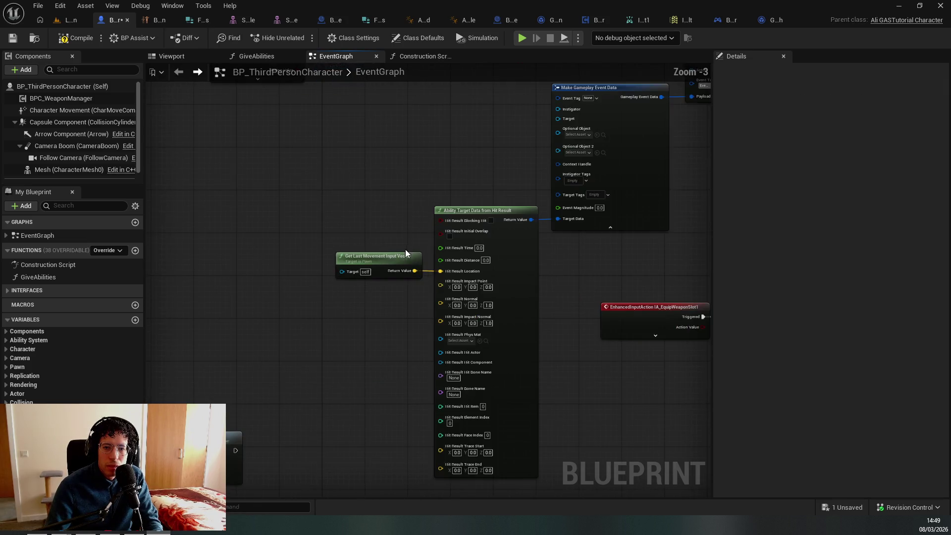
drag(412, 225, 334, 304)
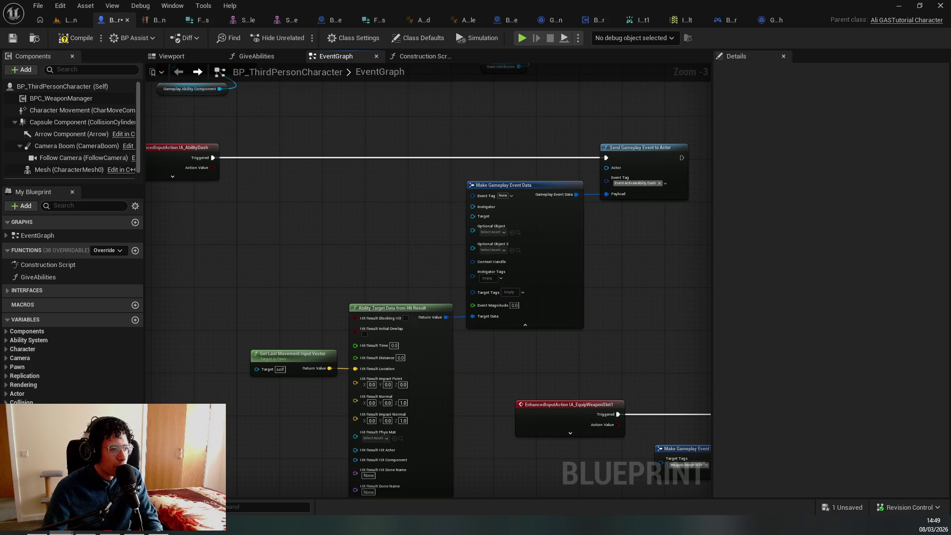
scroll(340, 320, up, 3)
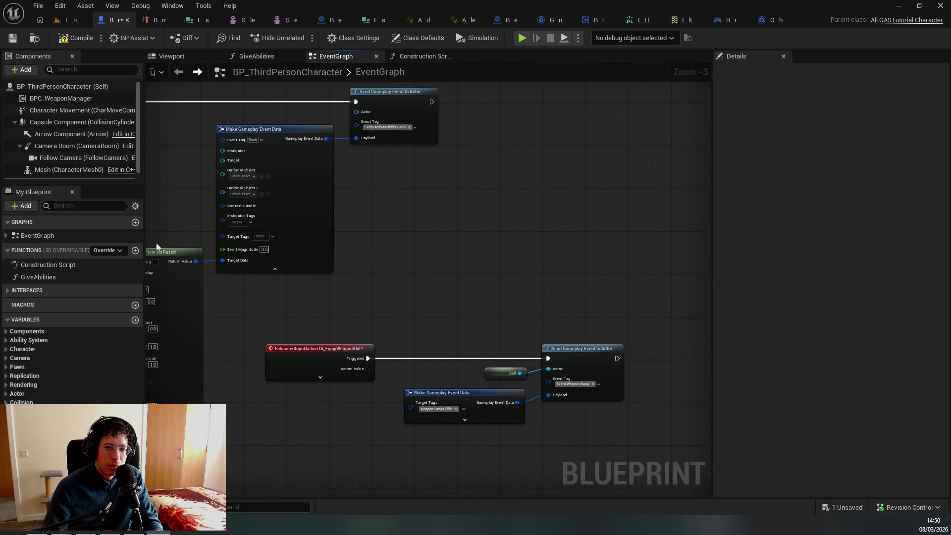
drag(508, 352, 292, 284)
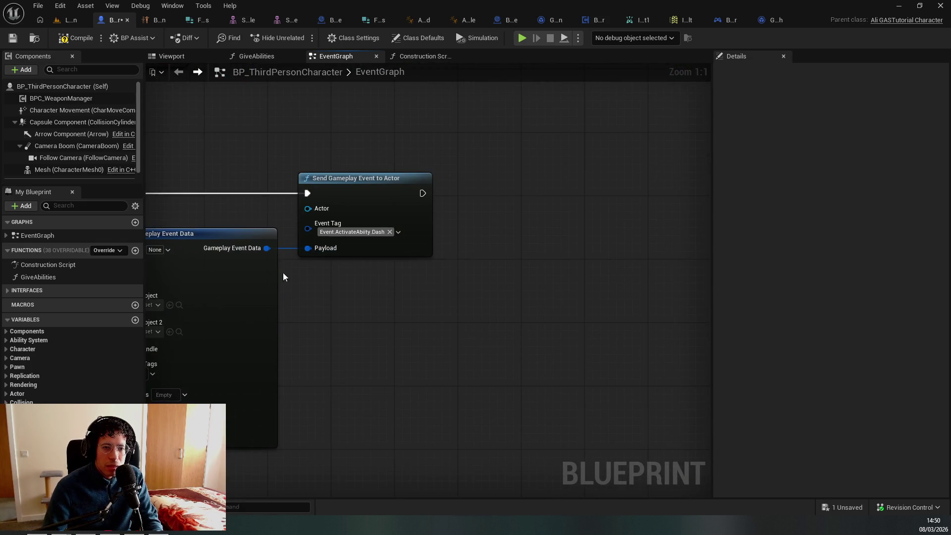
key(alt+Tab)
click(300, 284)
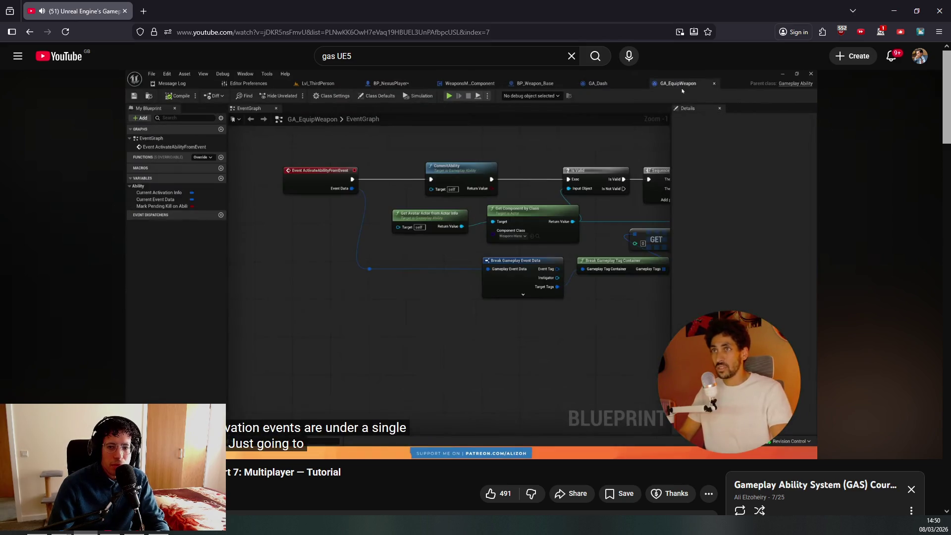
Seek the tutorial back 20 seconds, pause on the tag-adding step, and return to Unreal
key(Left)
key(Left)
key(Left)
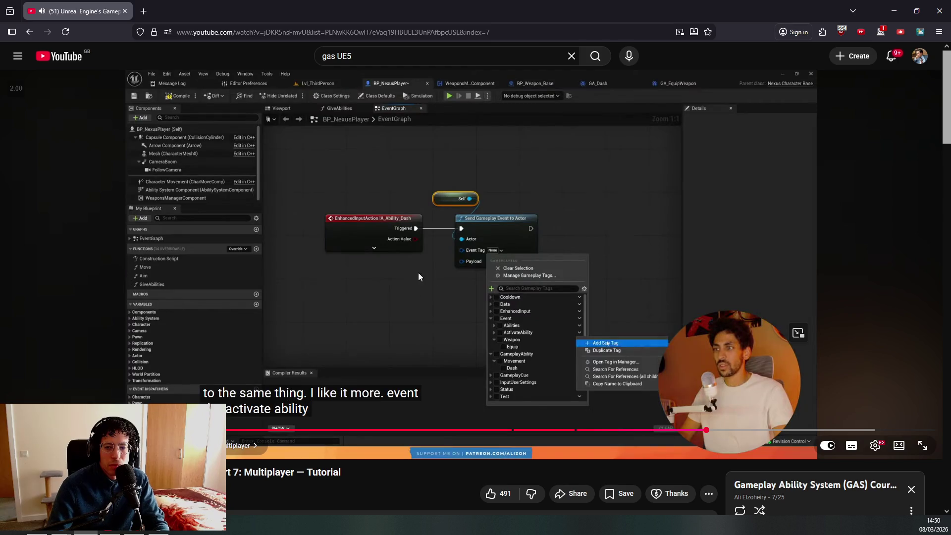
key(space)
key(alt+Tab)
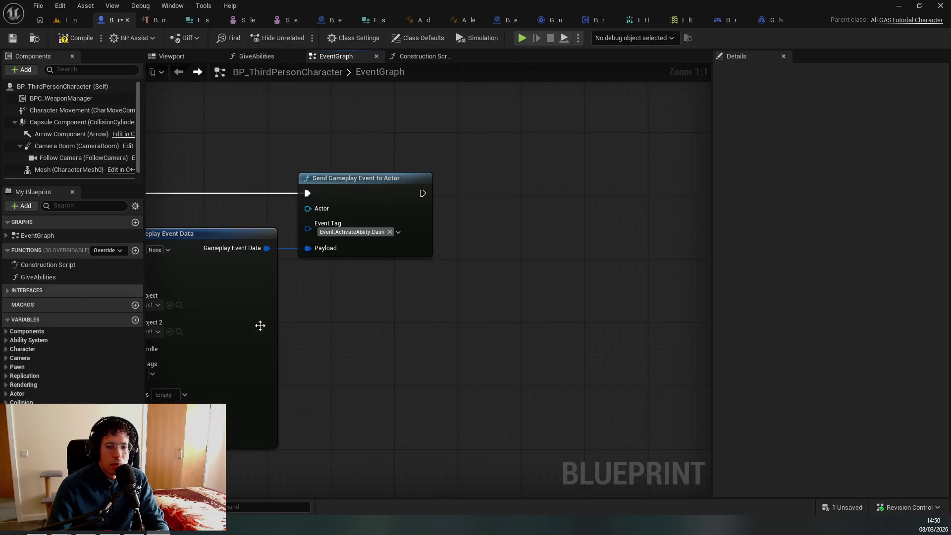
Add a Weapon.Rifle sub tag under ActivateAbility from the equip node's Event Tag picker
mouse_move(318, 276)
mouse_down()
mouse_move(288, 298)
mouse_move(409, 235)
mouse_up()
click(406, 236)
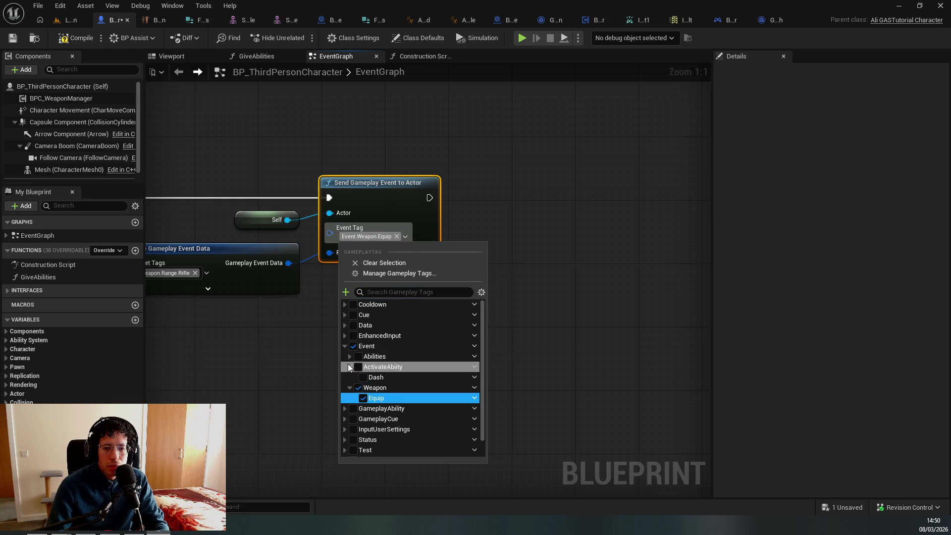
right_click(484, 366)
click(531, 380)
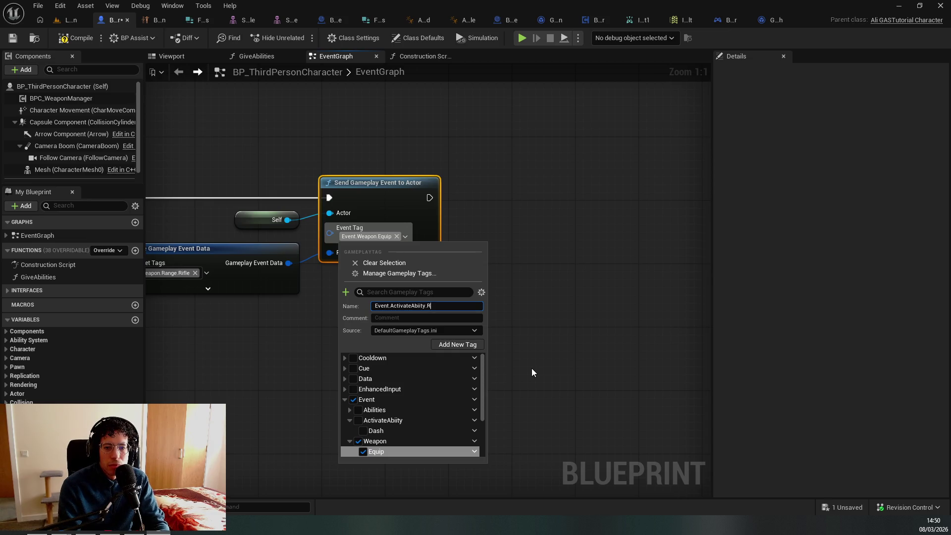
text(Weapon)
text(ifle)
key(Return)
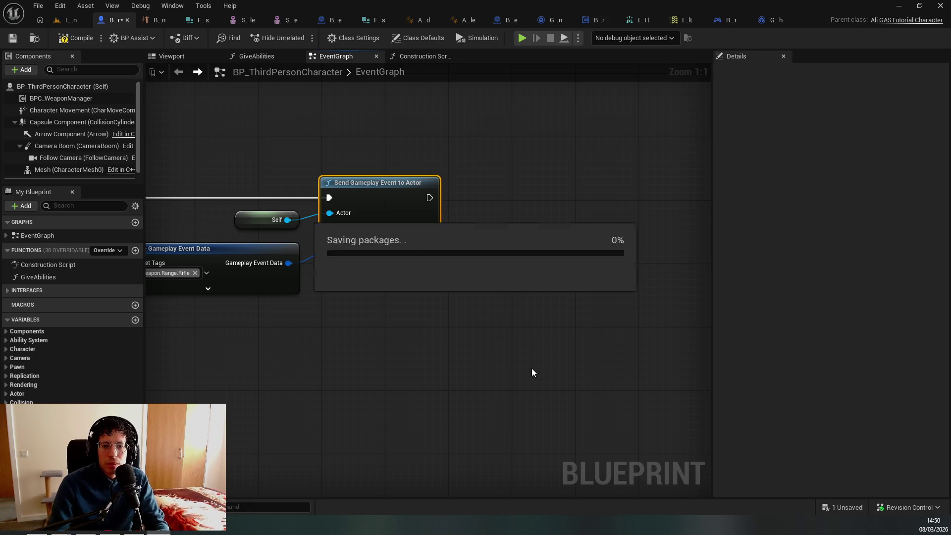
Set the equip-weapon node's event tag to Event.ActivateAbility.Weapon.Rifle and save
click(396, 236)
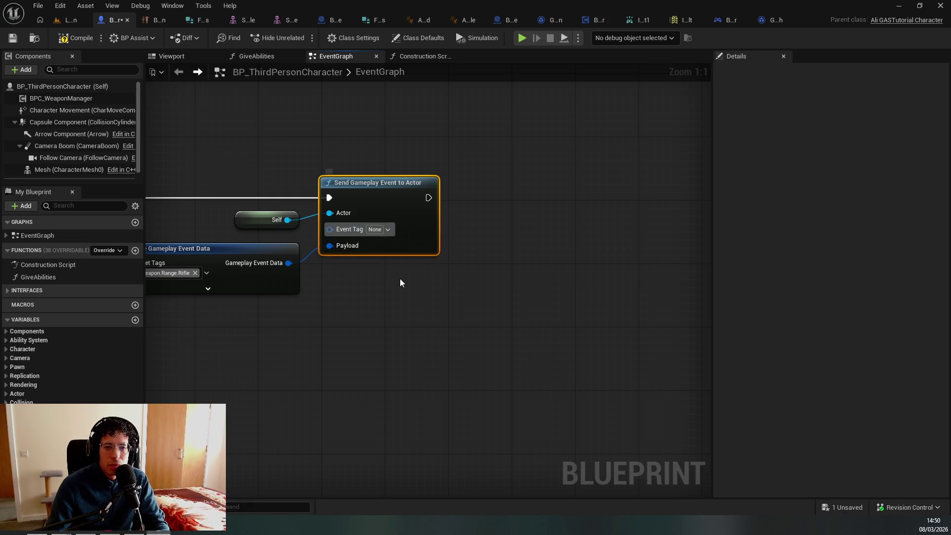
click(388, 229)
click(372, 350)
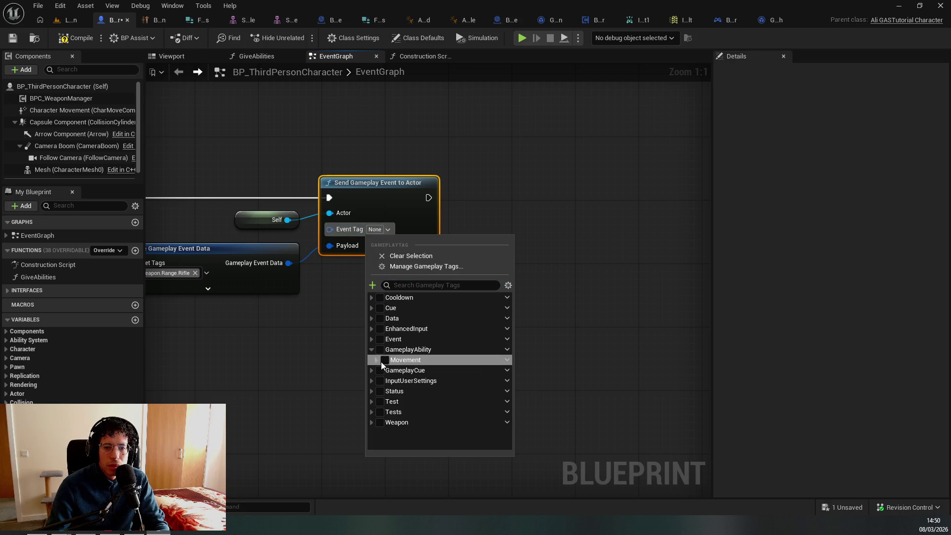
click(372, 349)
click(371, 339)
click(377, 360)
click(391, 394)
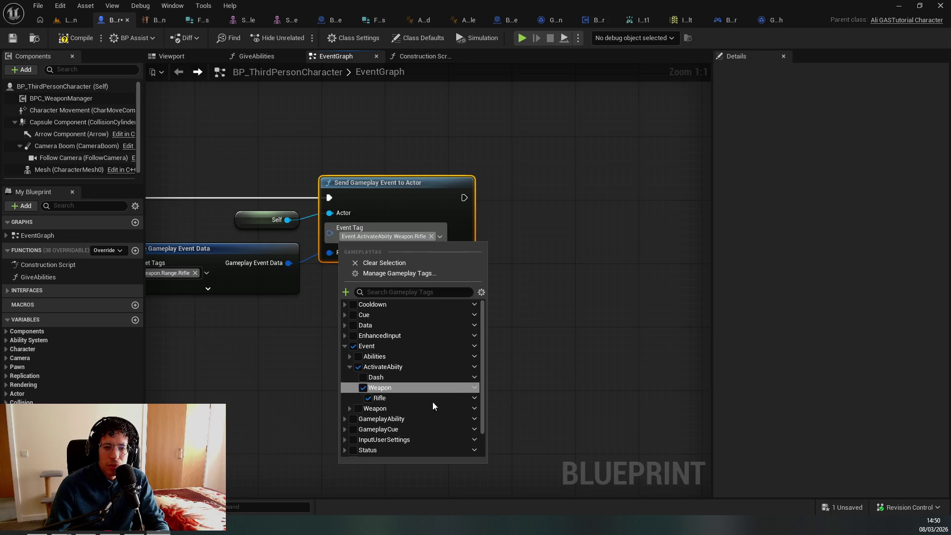
key(ctrl+s)
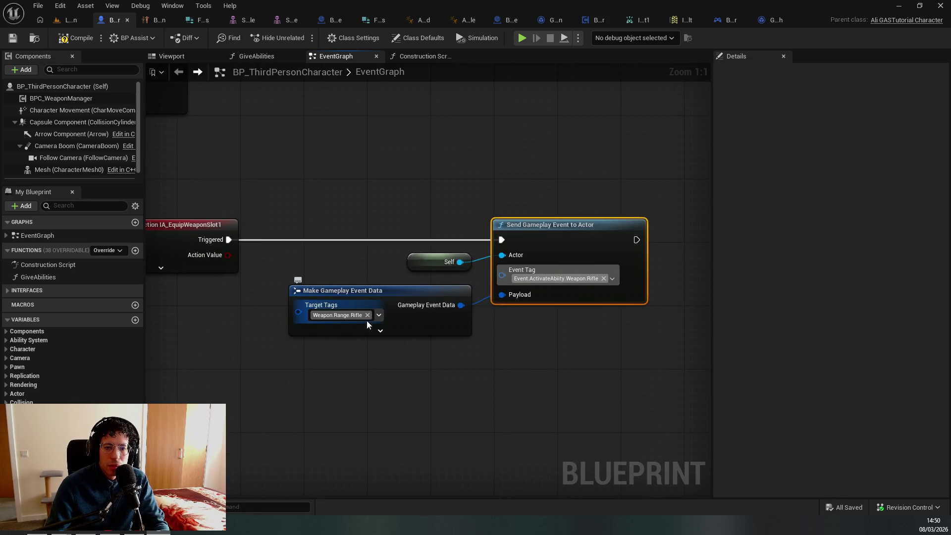
key(f)
scroll(434, 410, down, 3)
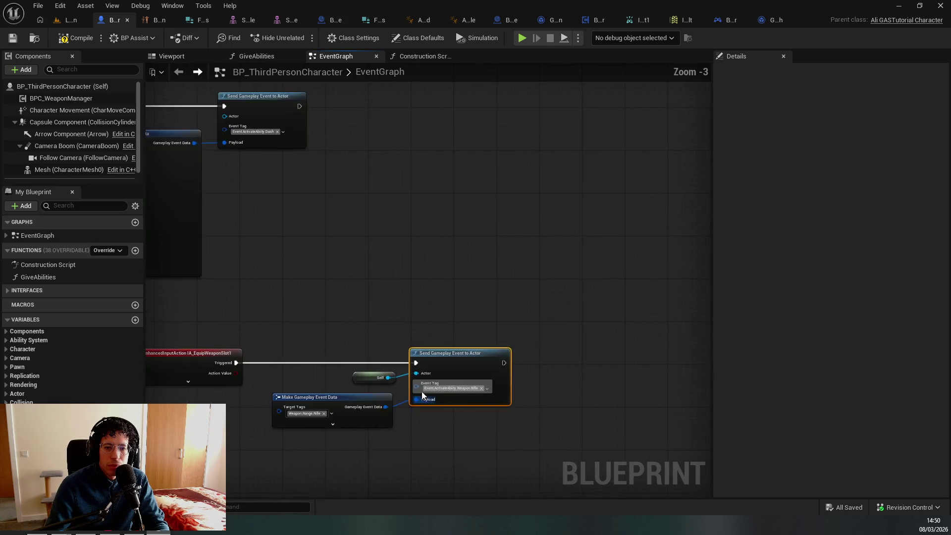
drag(422, 394, 553, 318)
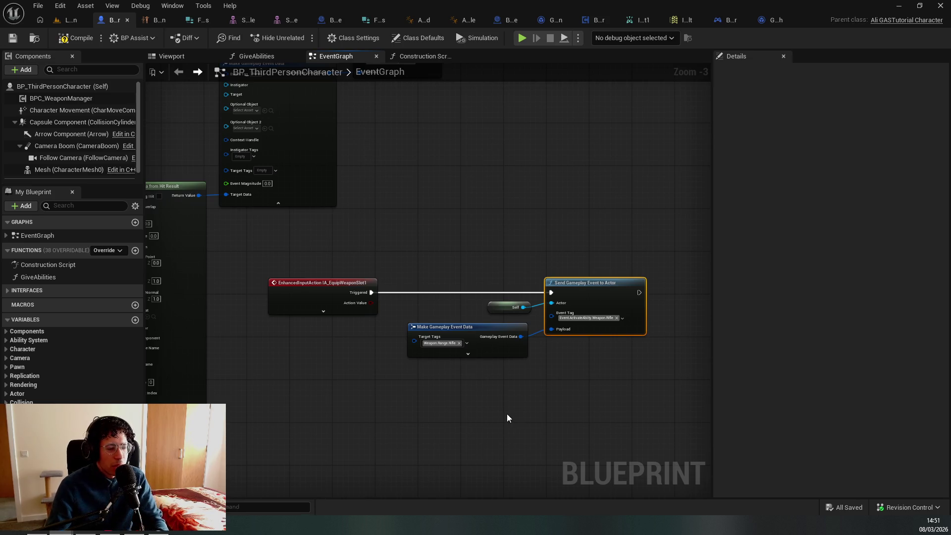
mouse_move(604, 420)
mouse_down()
mouse_move(430, 391)
mouse_move(626, 415)
mouse_up()
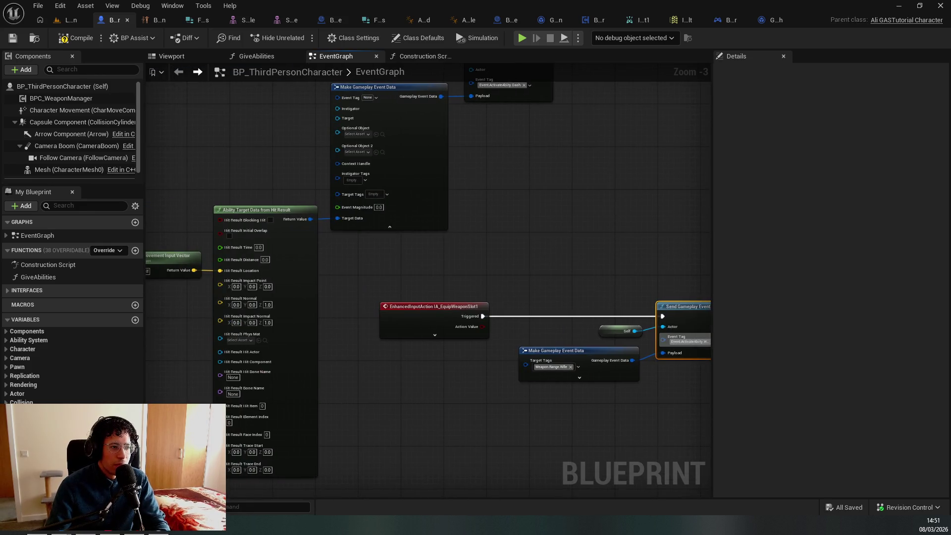
key(alt+Tab)
key(space)
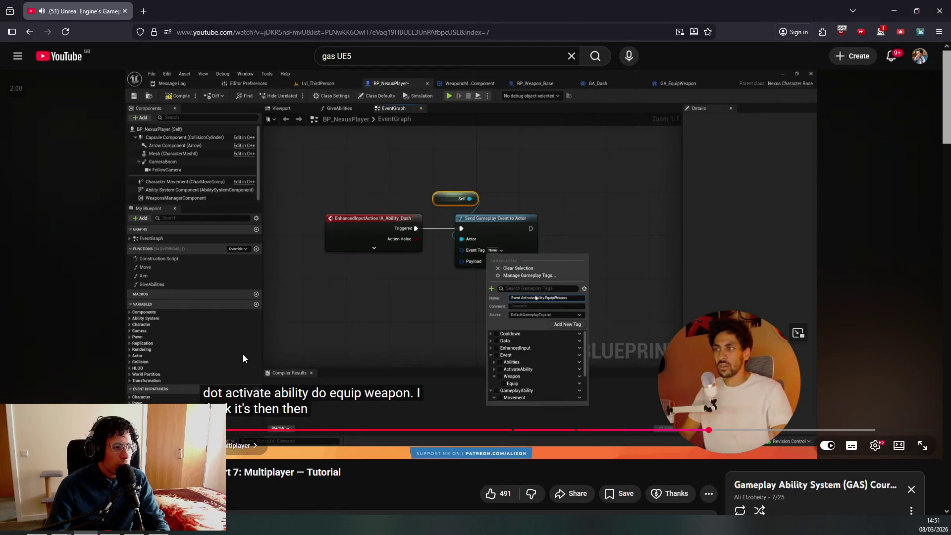
Seek the tutorial back 10 seconds to rewatch the activation-tag explanation, pause, and return to Unreal
key(space)
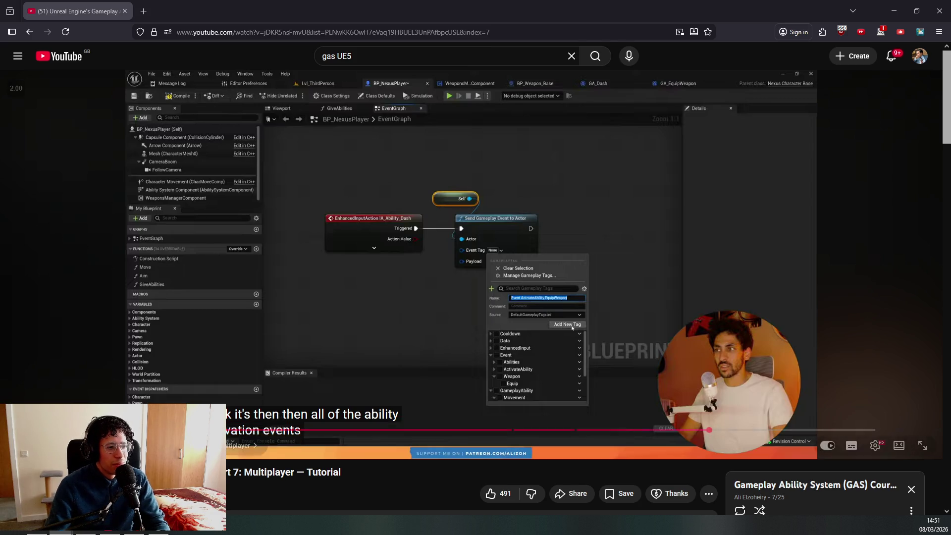
click(524, 383)
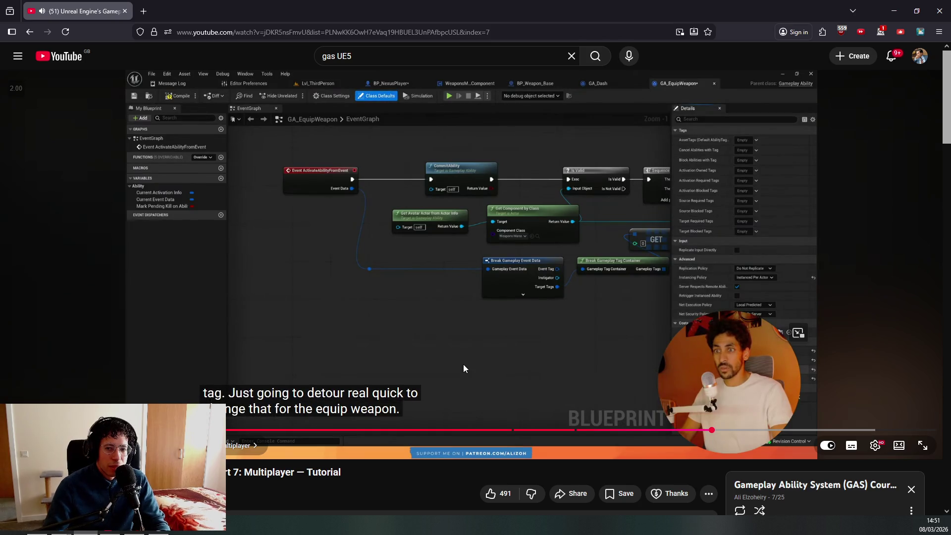
key(Down)
key(j)
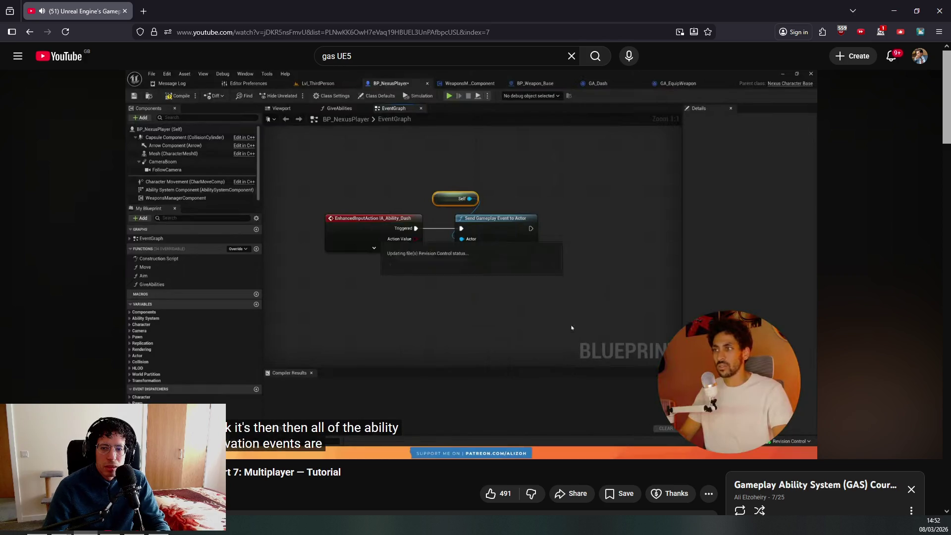
click(465, 369)
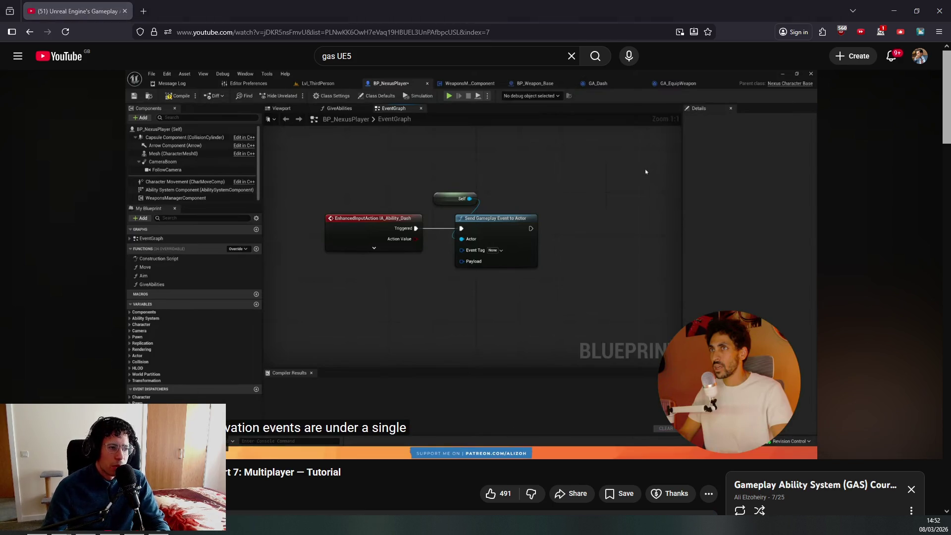
key(alt+Tab)
drag(556, 415, 380, 369)
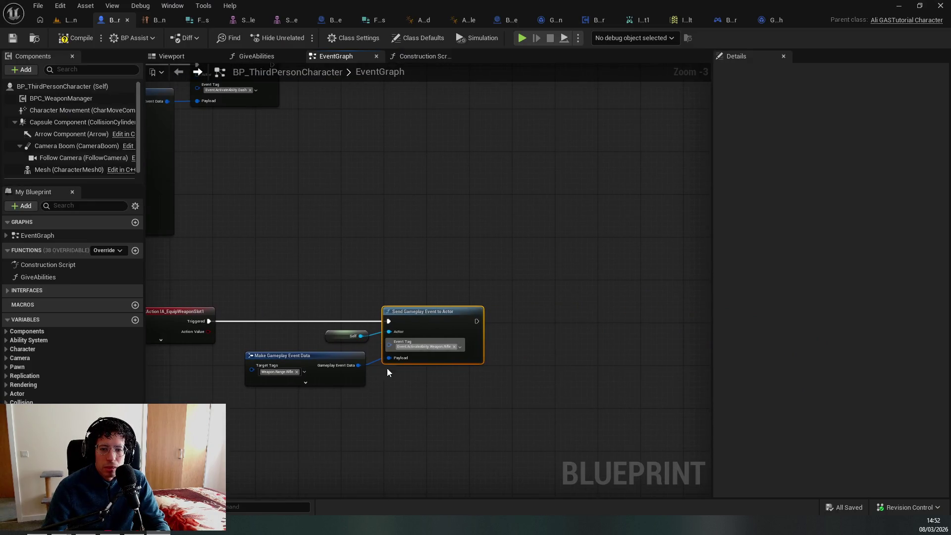
click(460, 346)
scroll(416, 461, down, 3)
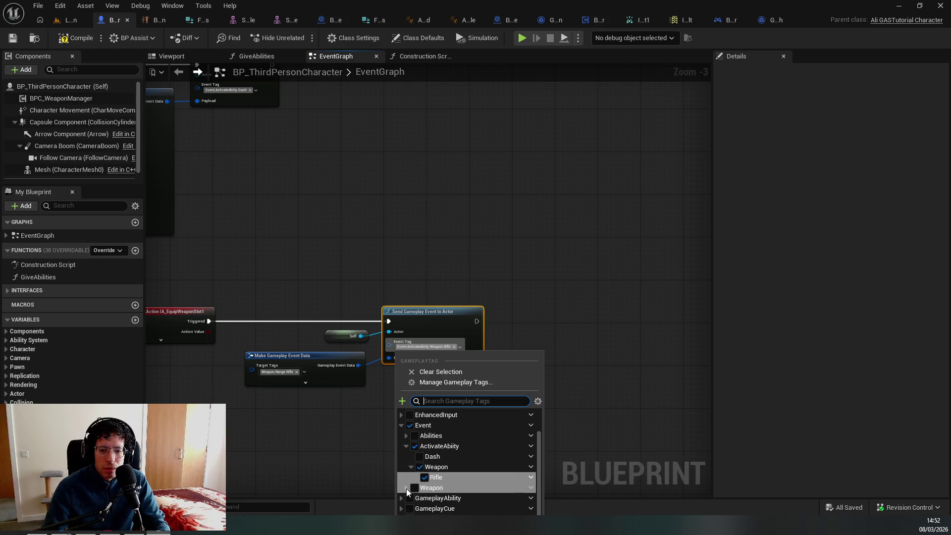
click(401, 425)
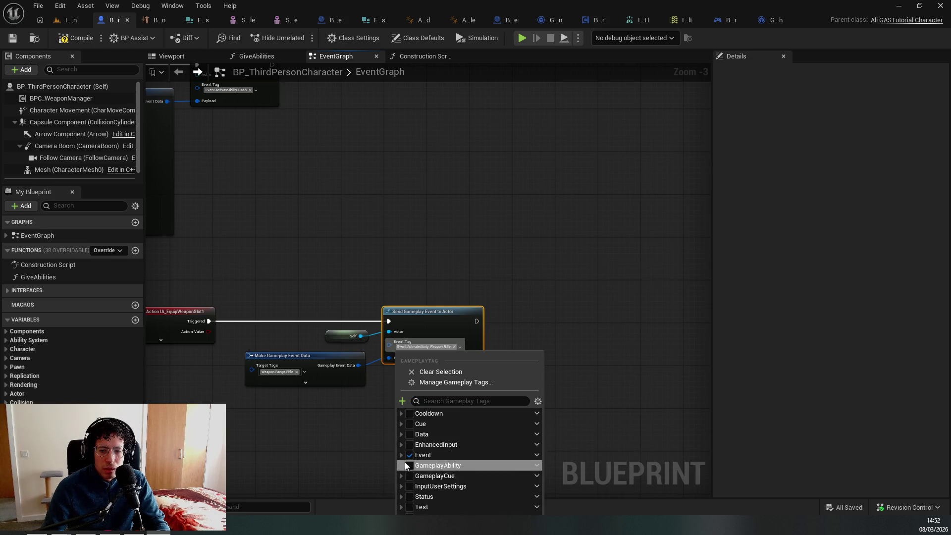
click(400, 465)
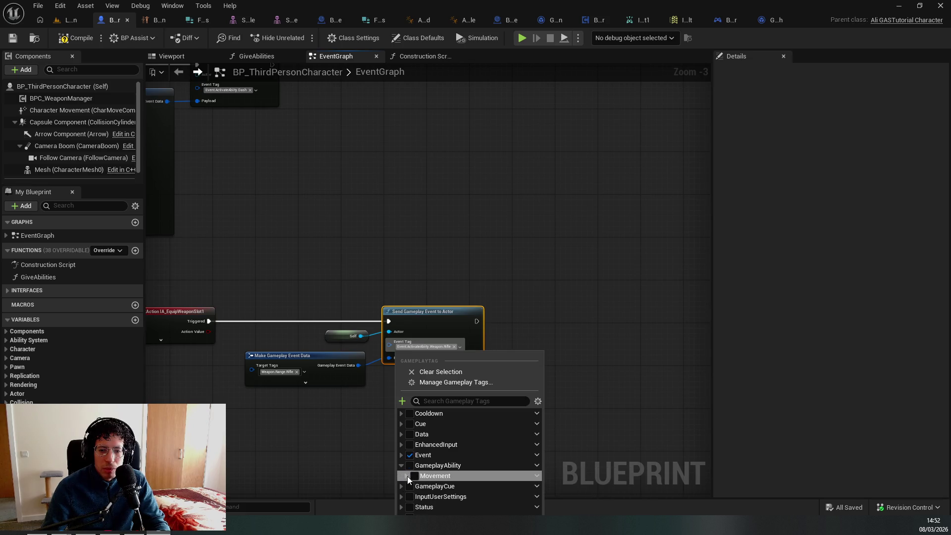
click(401, 466)
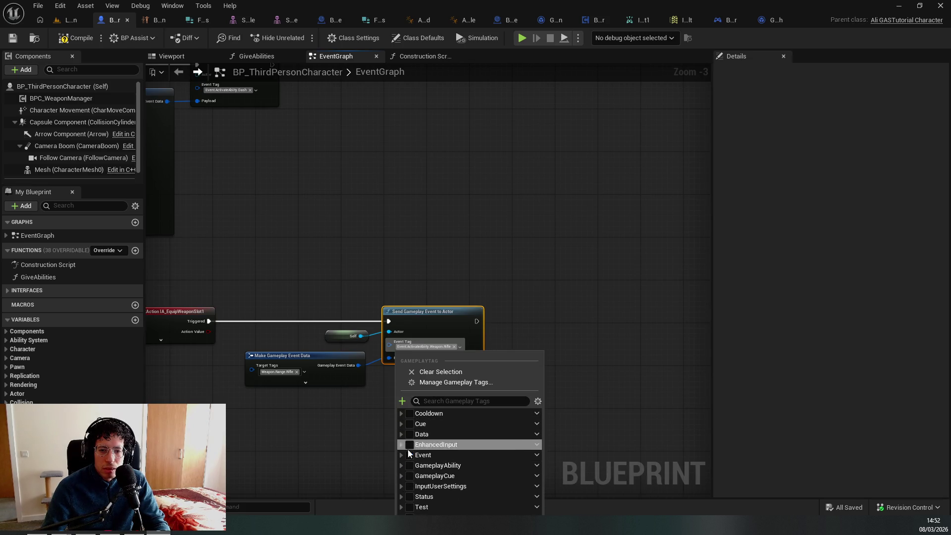
click(402, 455)
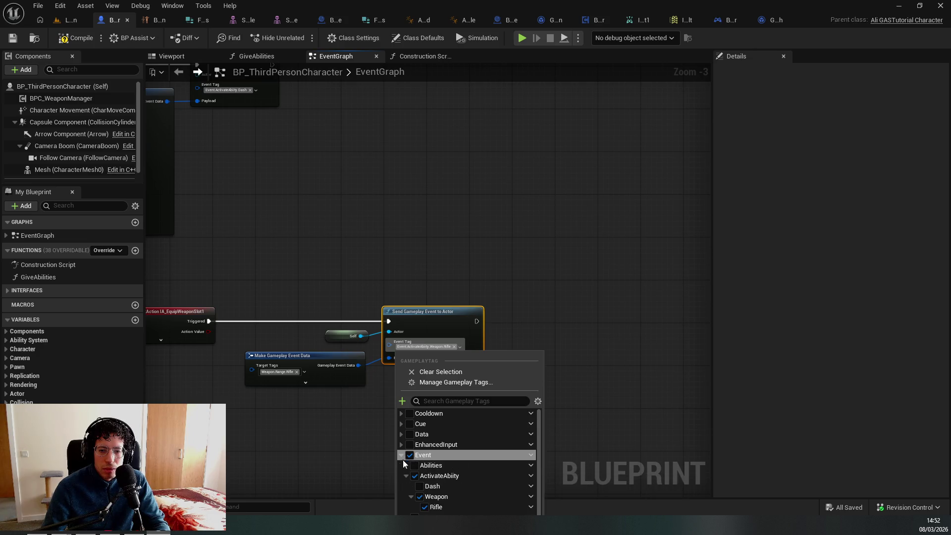
scroll(424, 489, down, 1)
click(406, 450)
click(406, 449)
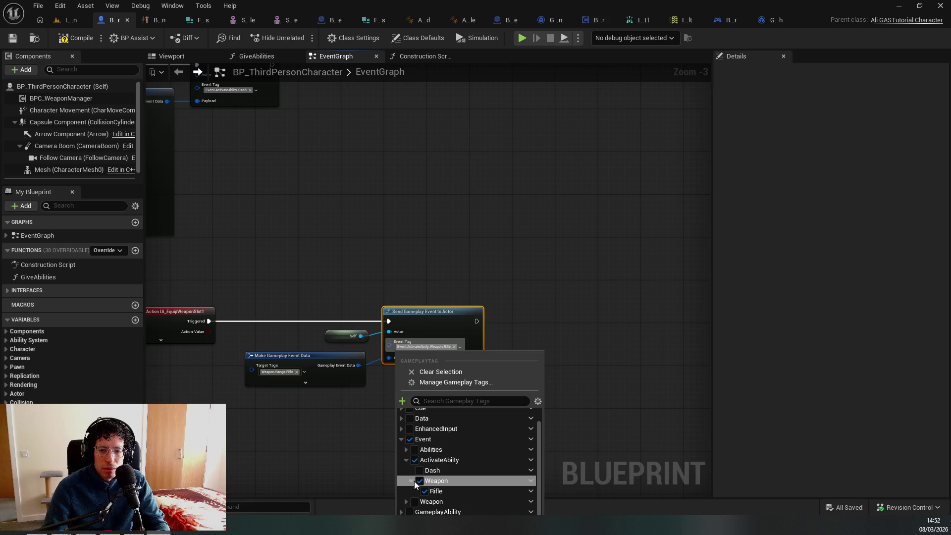
click(406, 460)
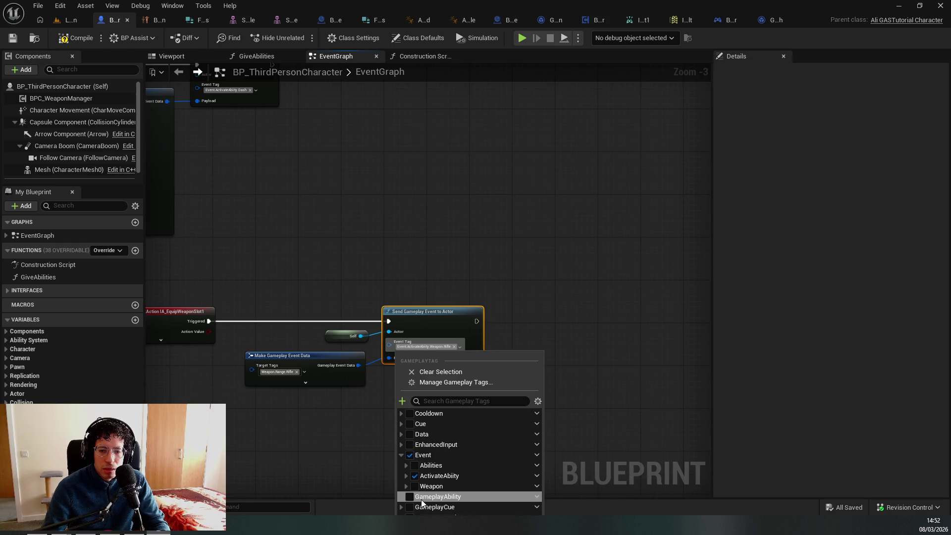
click(400, 496)
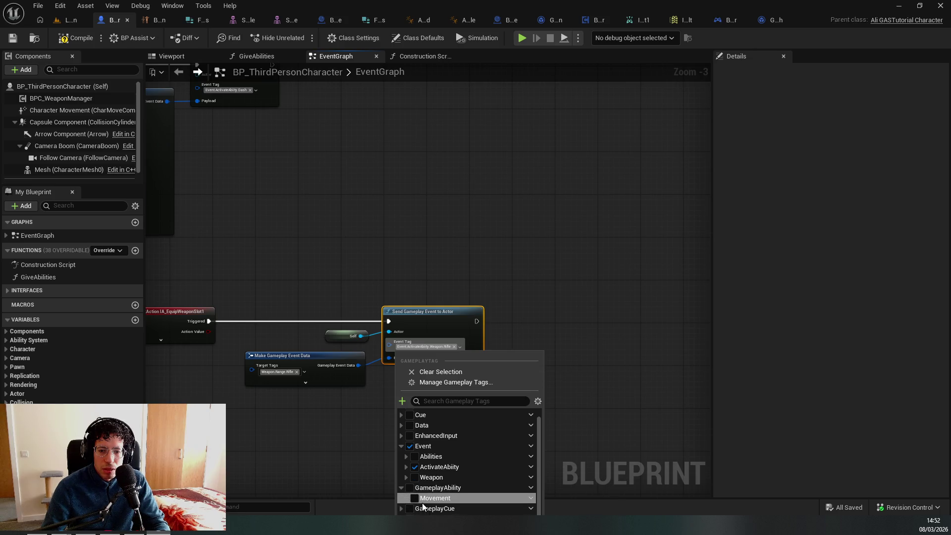
click(446, 382)
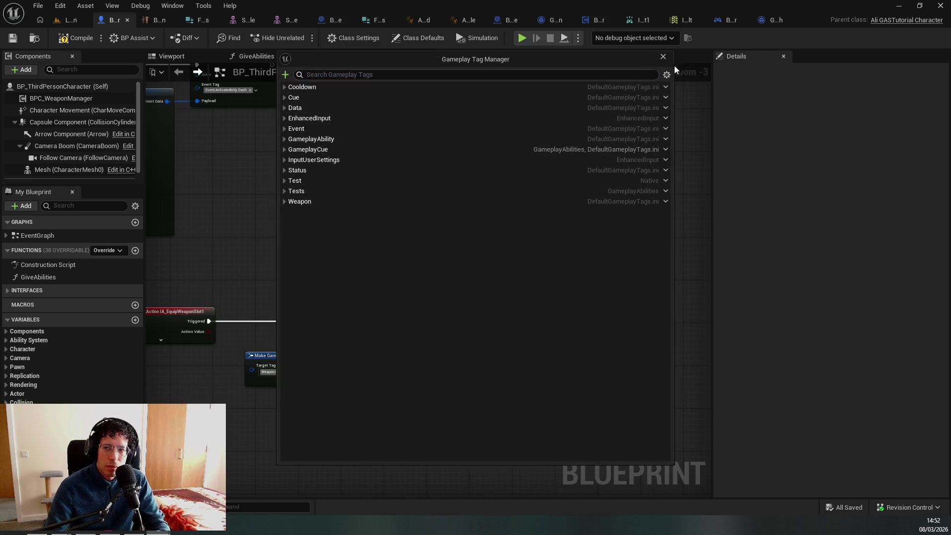
click(662, 57)
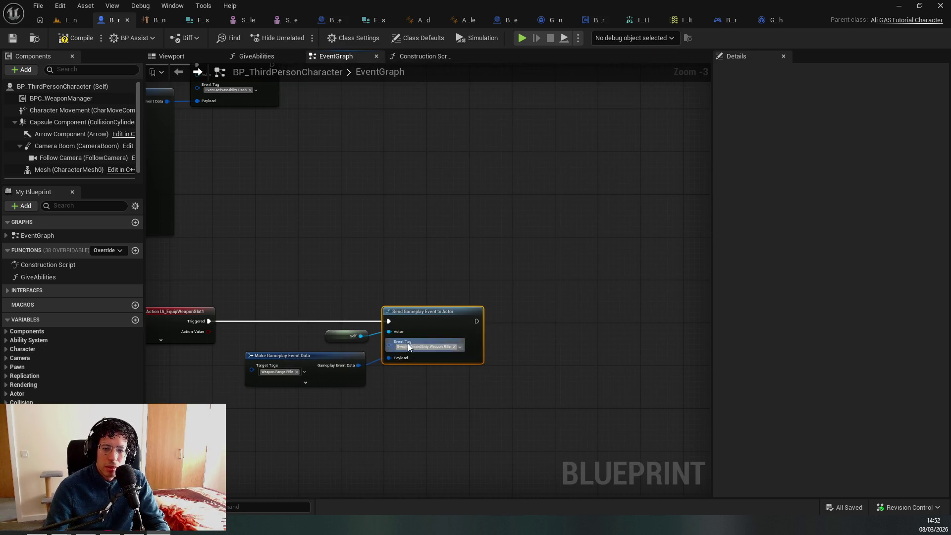
click(460, 346)
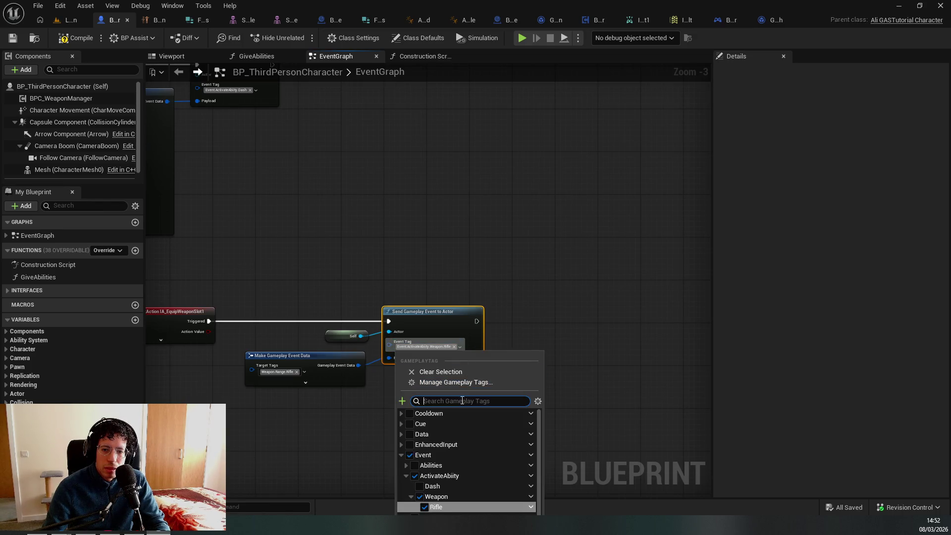
text(equip)
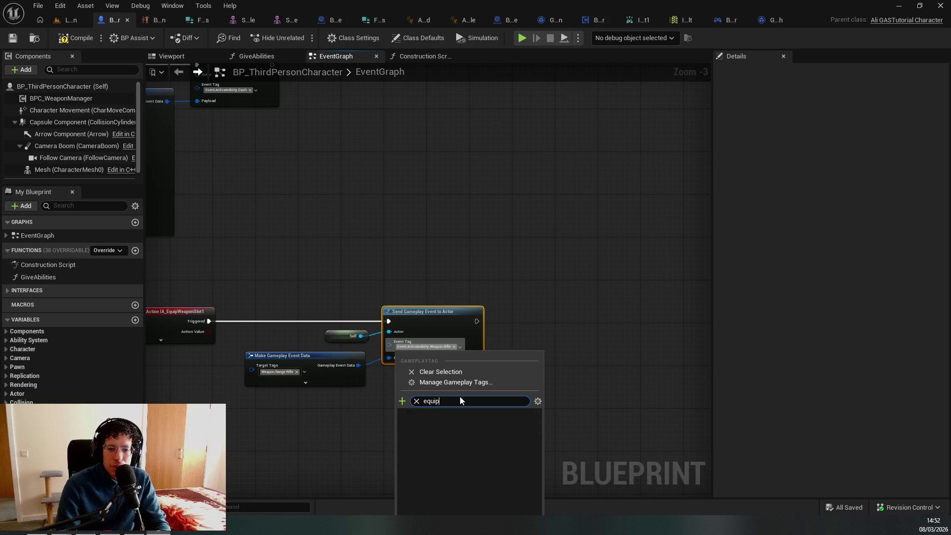
key(Escape)
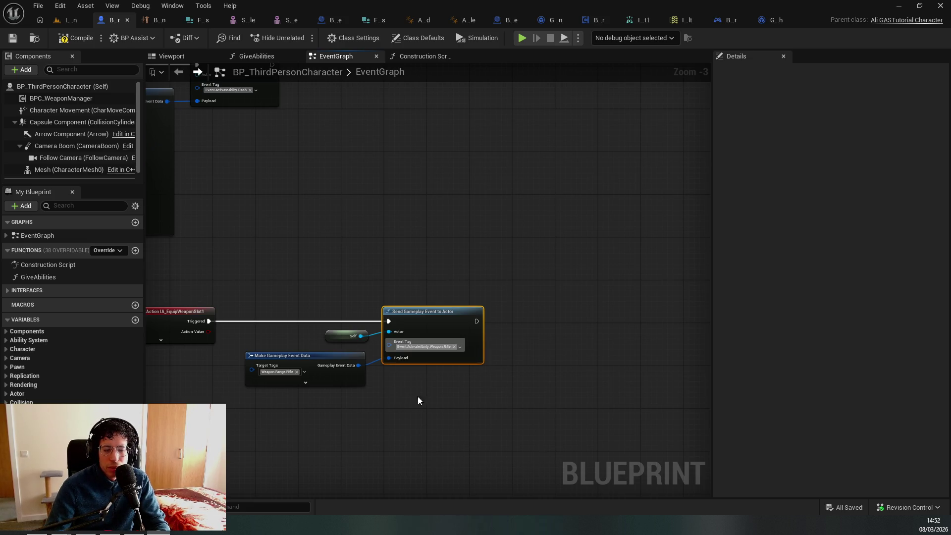
key(alt+Tab)
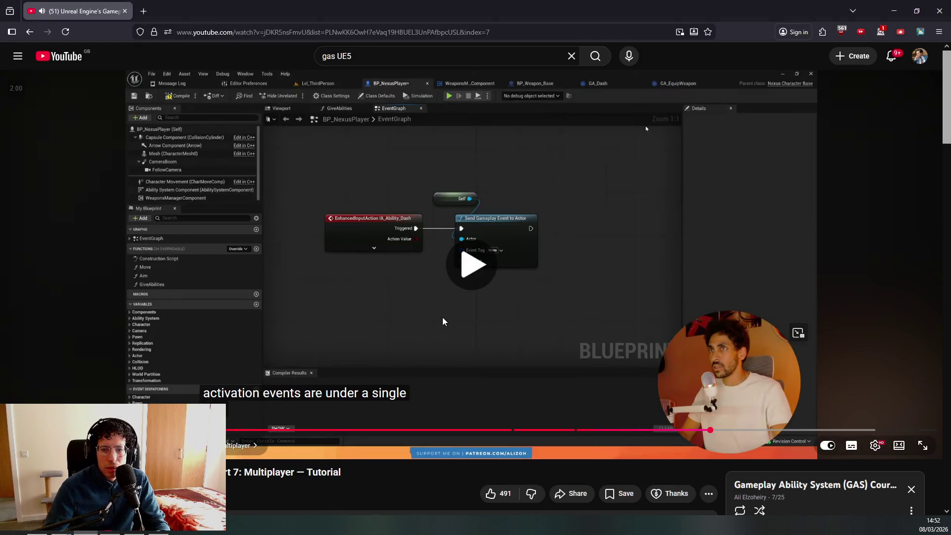
Rewind the tutorial 10 seconds in two jumps, pause at the sub-tag step, and return to Unreal
key(Left)
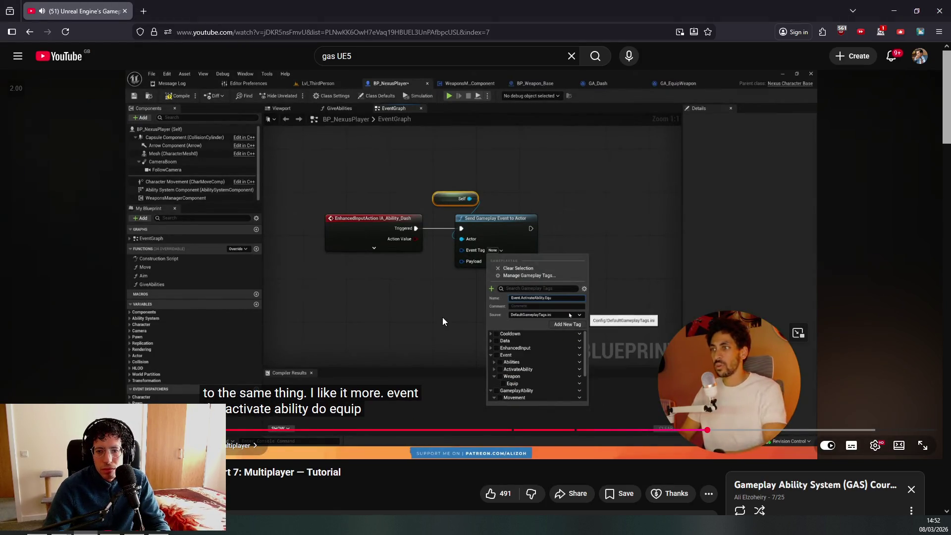
key(Left)
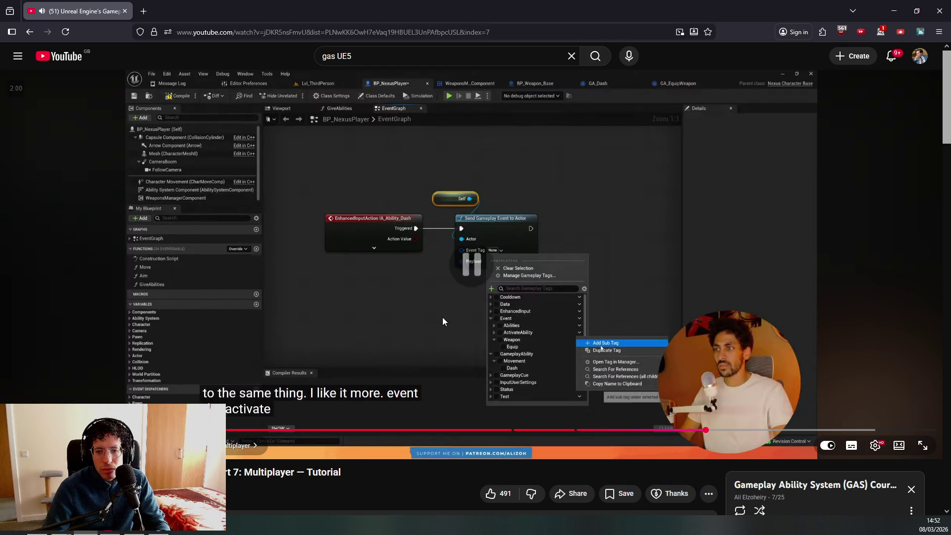
key(space)
click(159, 524)
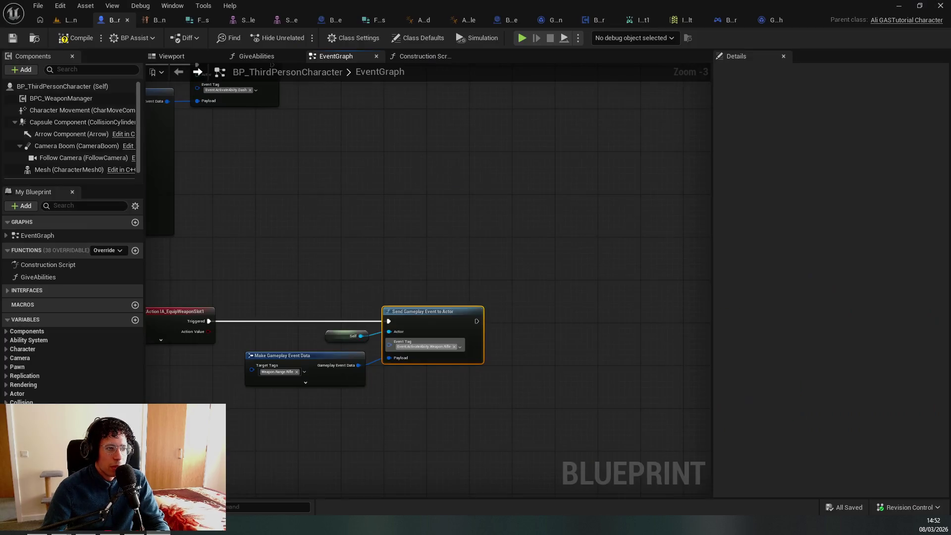
Untick Event.ActivateAbility.Weapon.Rifle in the Event Tag picker so the node's tag reads None
click(458, 348)
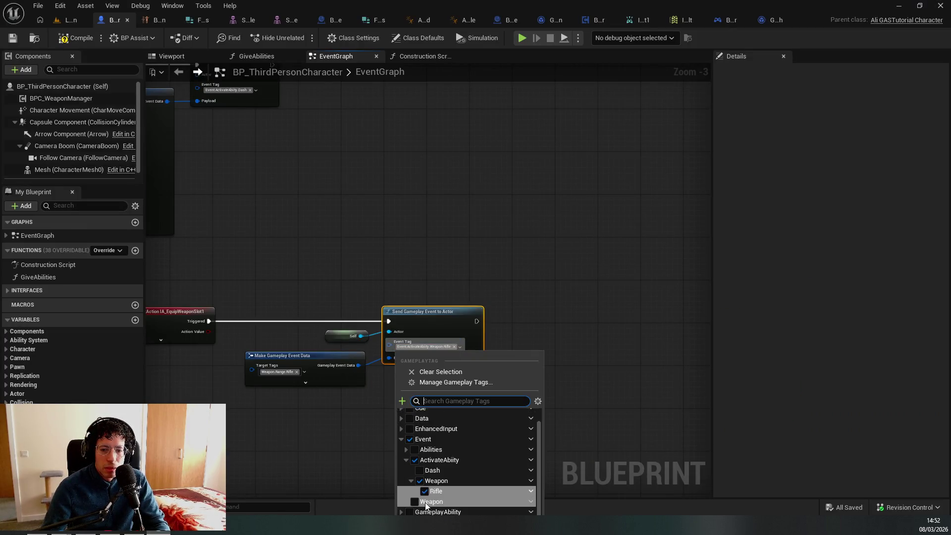
click(405, 488)
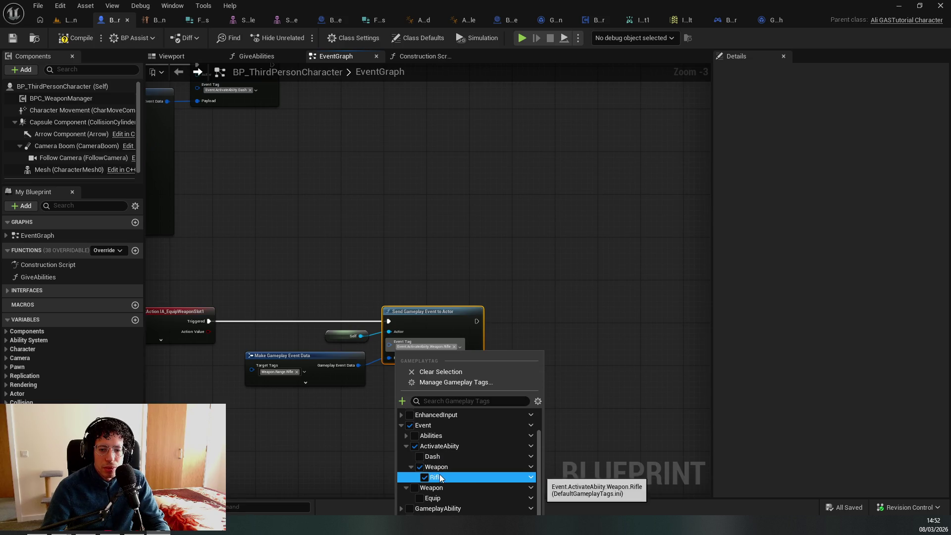
click(529, 477)
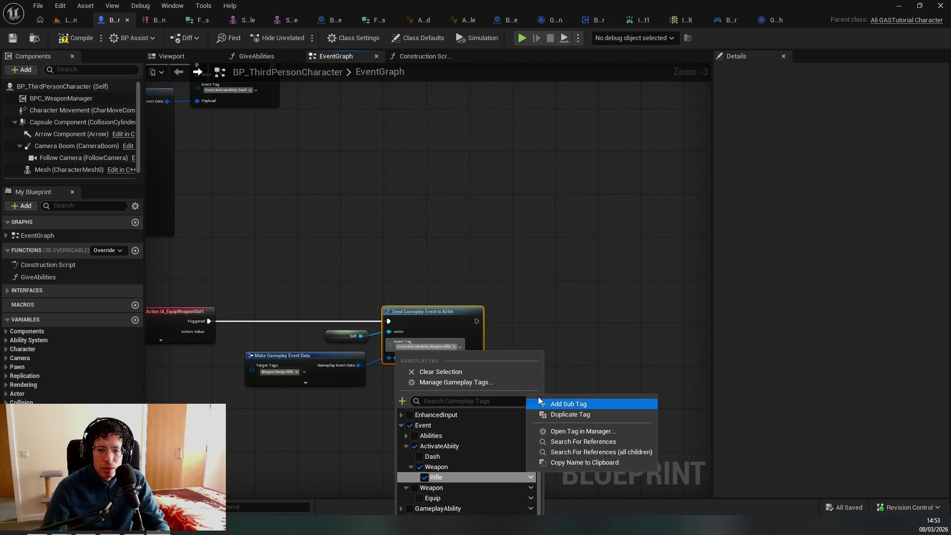
key(Escape)
click(460, 347)
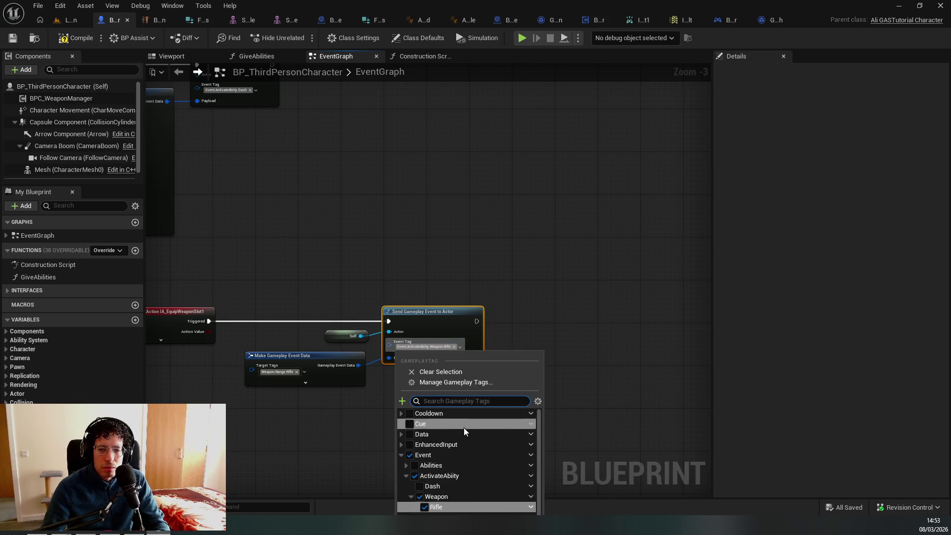
click(462, 382)
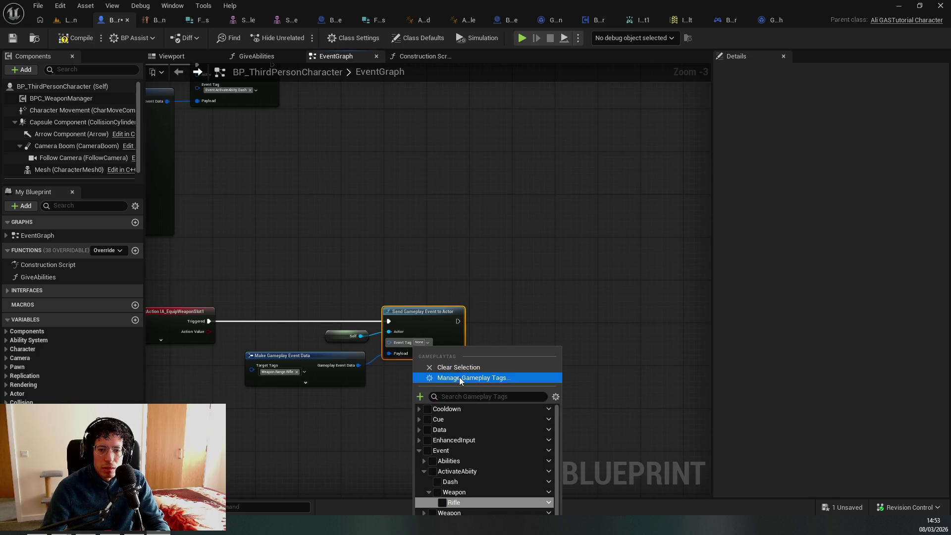
In the gameplay tag manager, rename the Weapon.Rifle tag to Equip, giving Event.ActivateAbility.Weapon.Equip
click(461, 378)
double_click(409, 130)
key(Down)
key(Down)
key(Down)
key(Down)
key(Down)
key(Up)
key(Right)
key(Down)
key(Down)
key(Right)
key(Down)
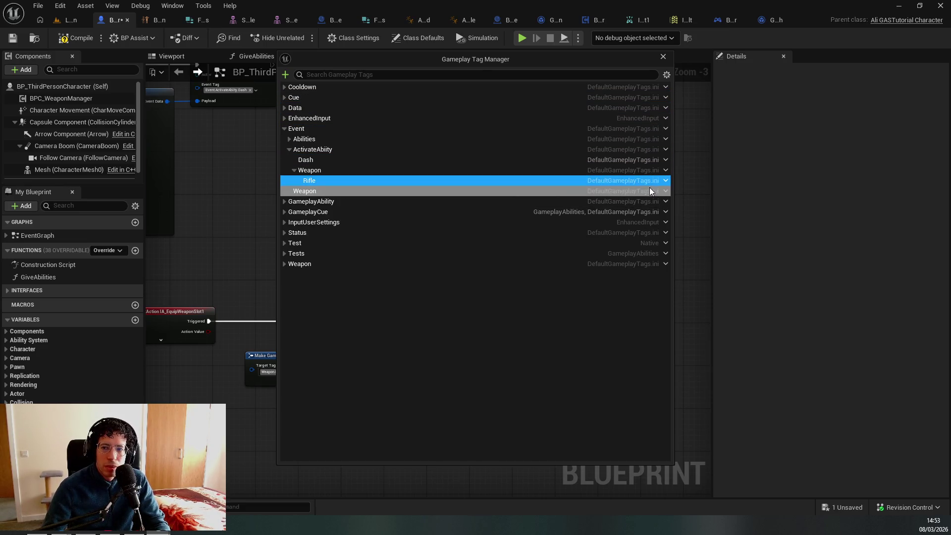
right_click(660, 184)
click(693, 224)
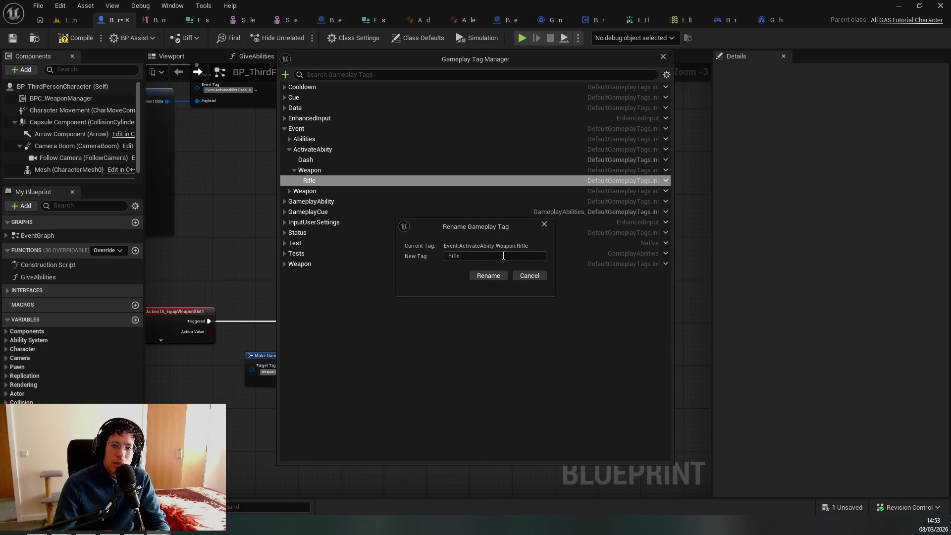
text(Equipt)
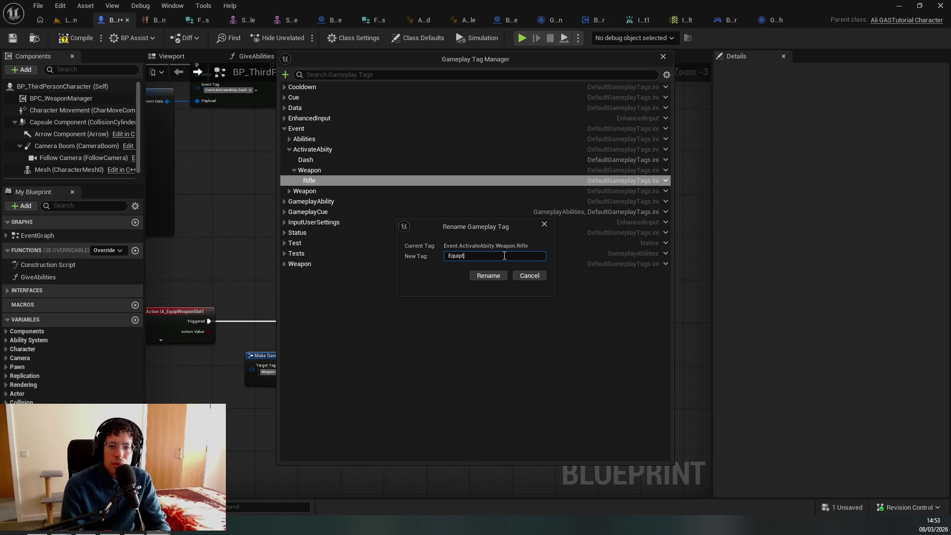
click(495, 276)
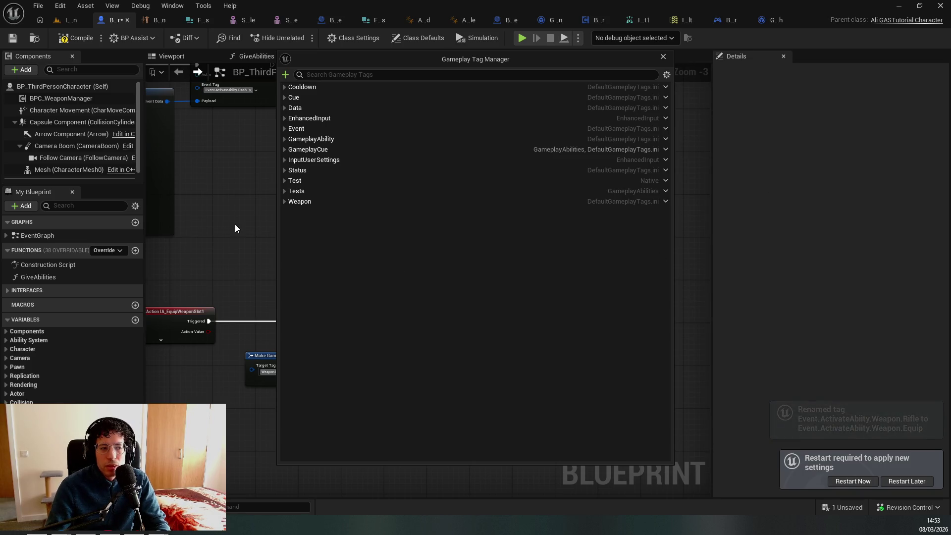
key(alt+Tab)
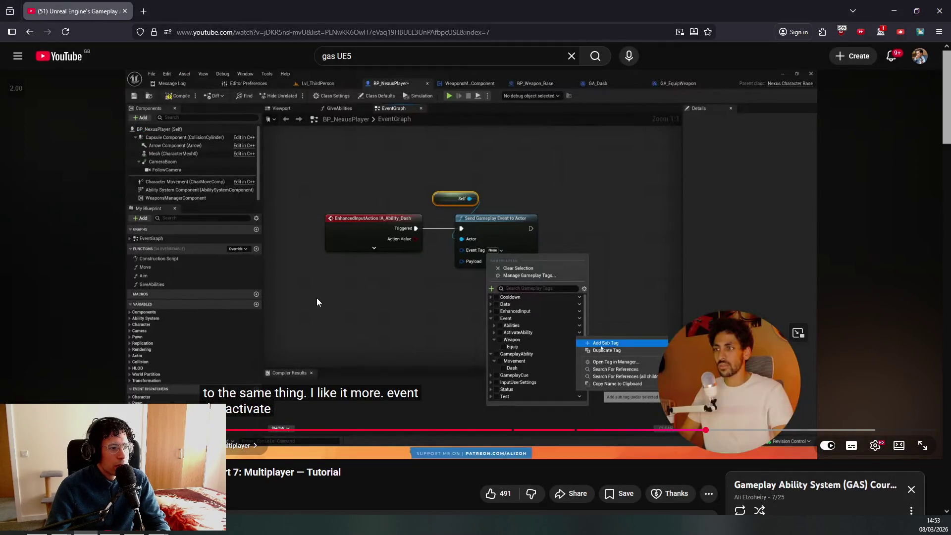
Play the tutorial through the tag reorganisation, pause it, and switch back to Unreal's tag manager
click(332, 291)
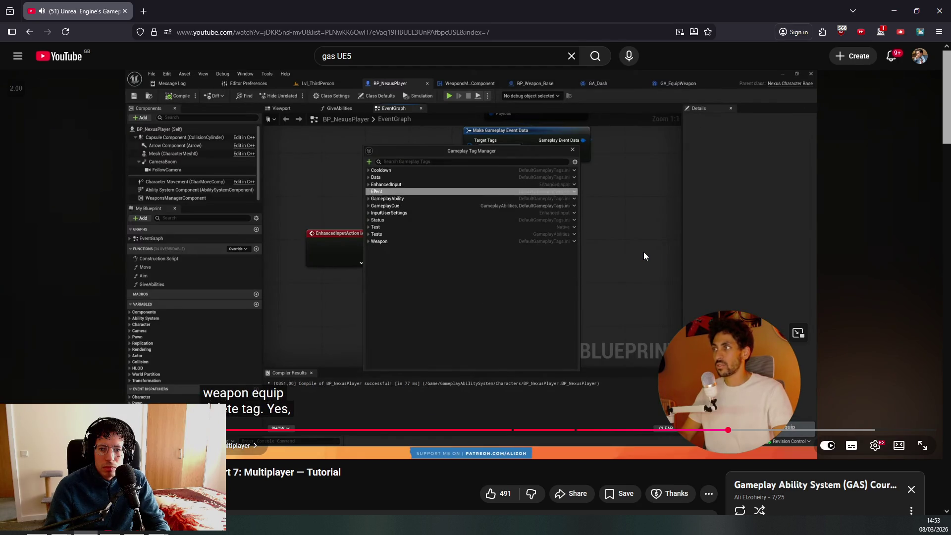
click(421, 296)
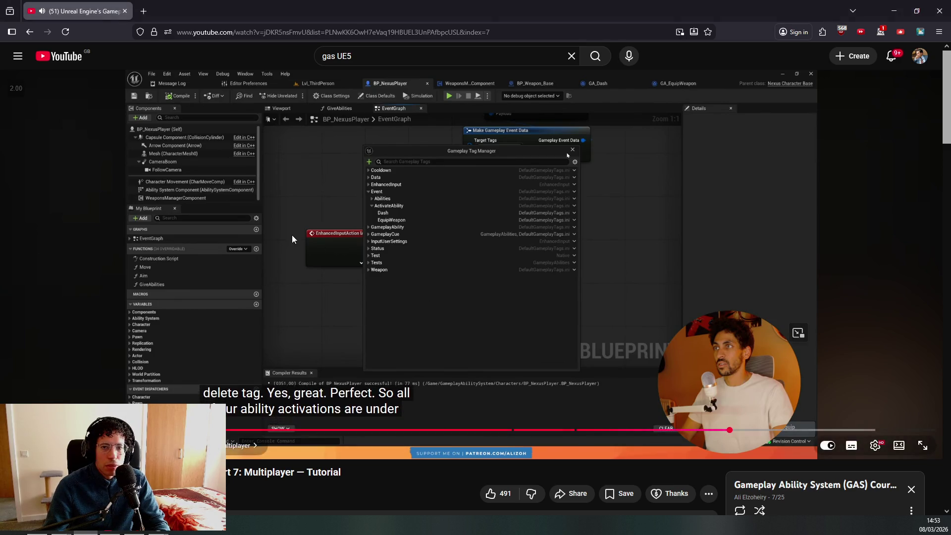
key(alt+Tab)
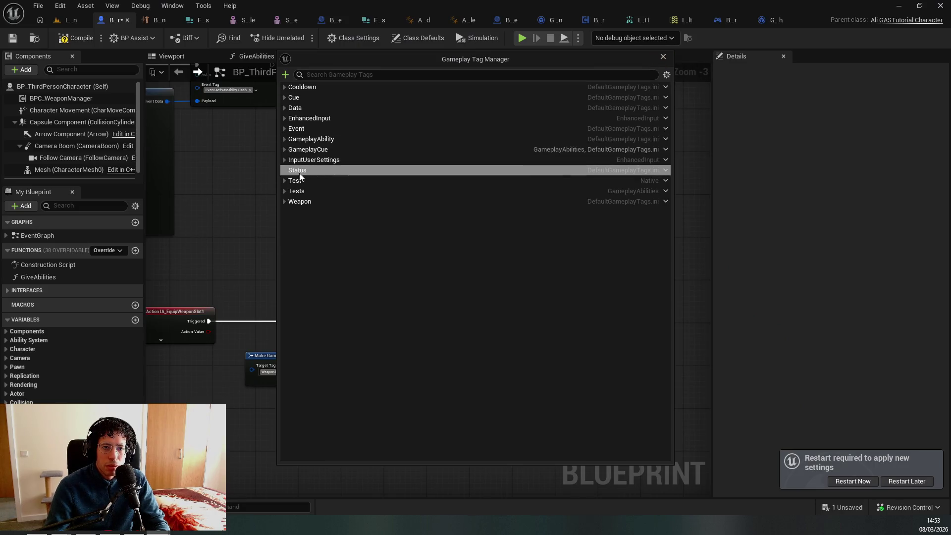
Try to delete the Event.Weapon.Equip tag; it is refused while GA_EquipWeapon still references it
click(285, 139)
click(284, 129)
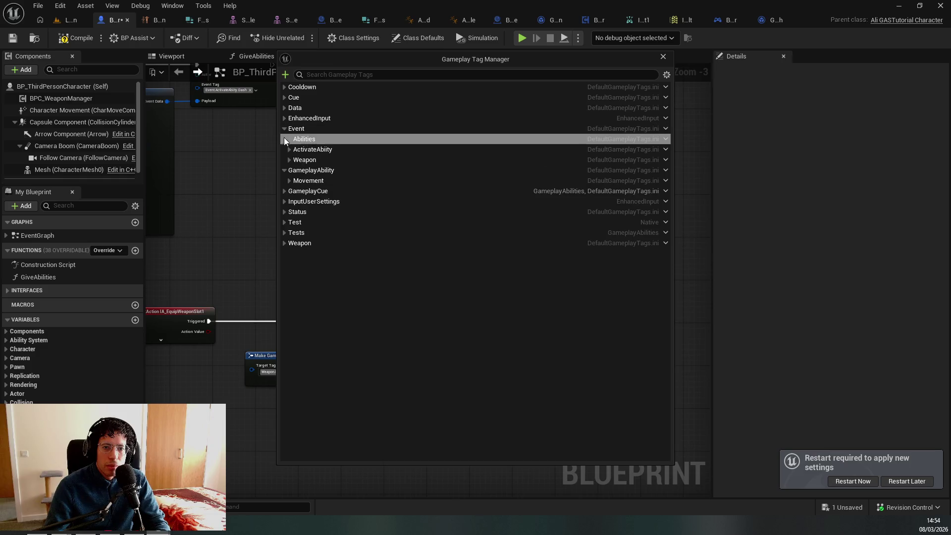
click(290, 160)
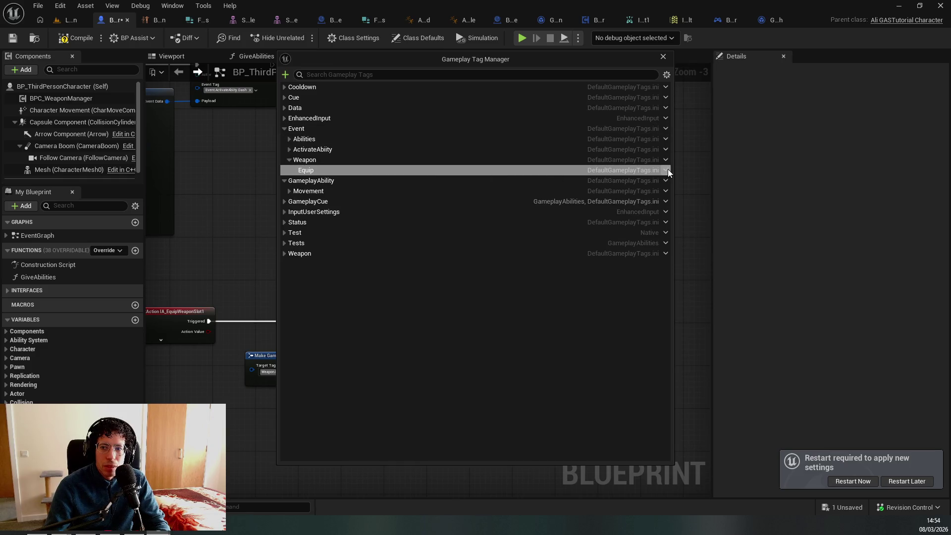
click(667, 170)
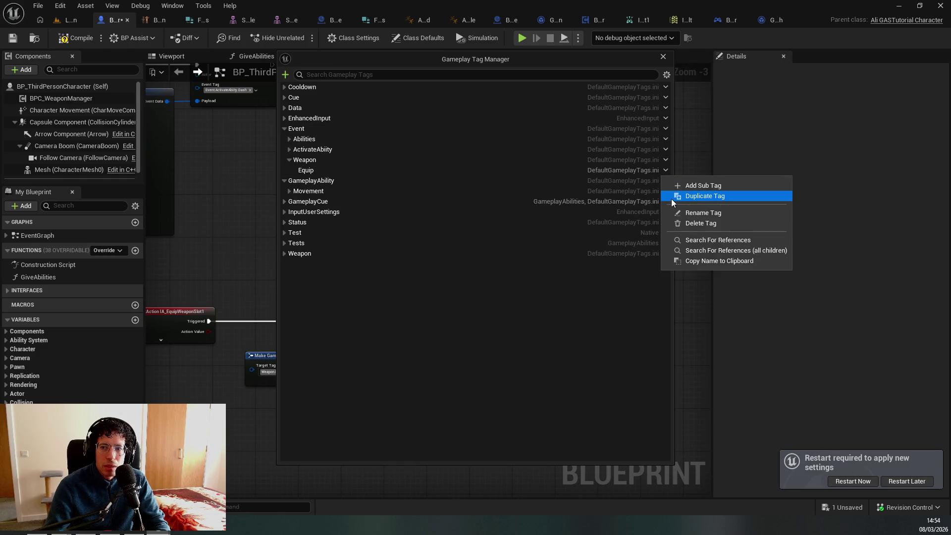
click(700, 224)
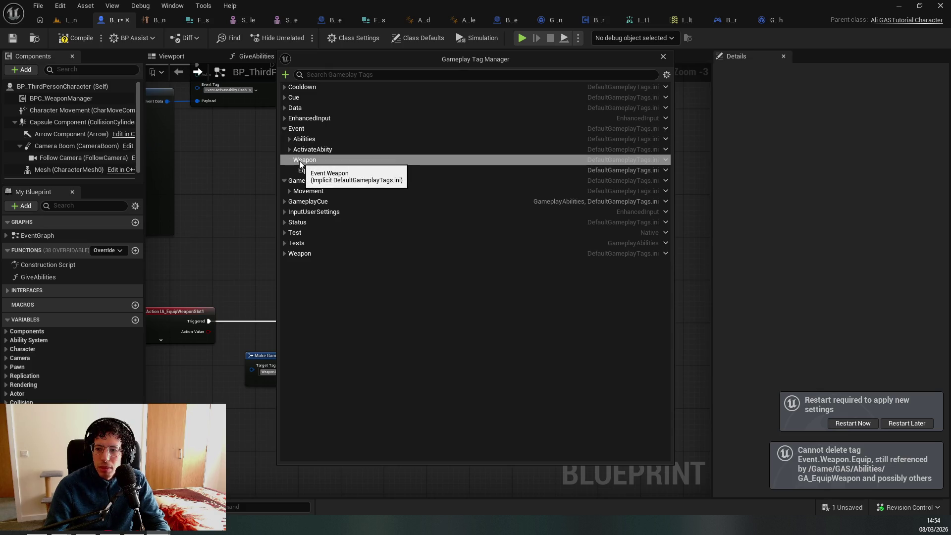
Close the Gameplay Tag Manager and bring up the Active Files switcher
click(669, 56)
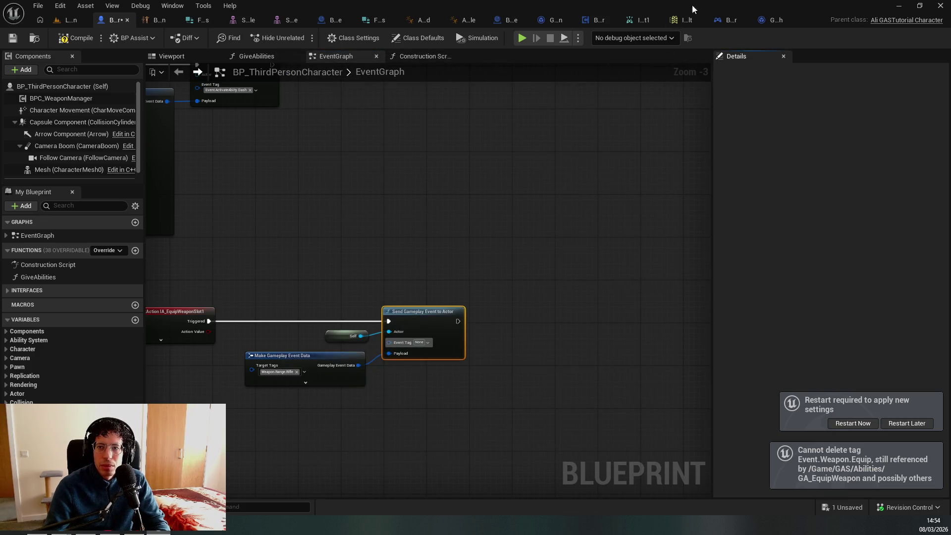
key(ctrl+Tab)
scroll(491, 280, down, 2)
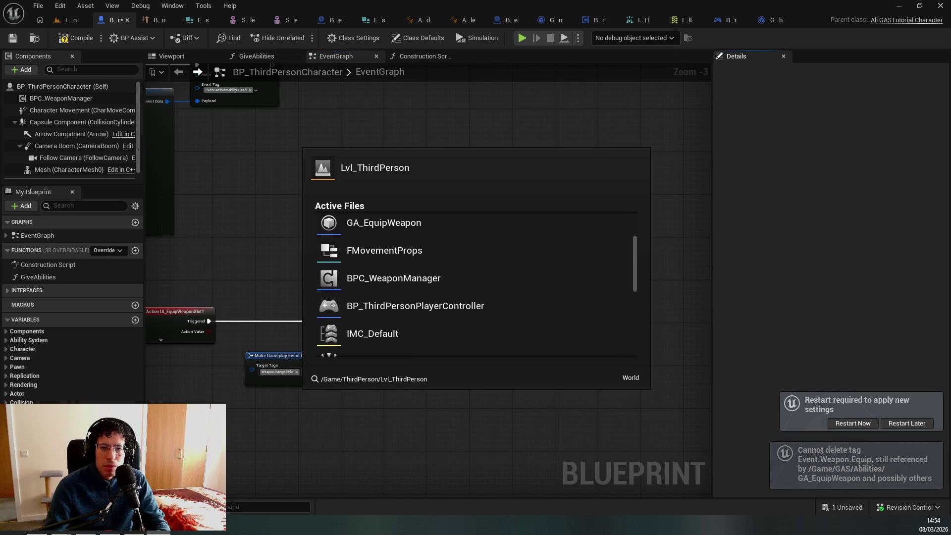
Open GA_EquipWeapon's Class Defaults, postpone the editor restart, and clear its current trigger tag
click(481, 218)
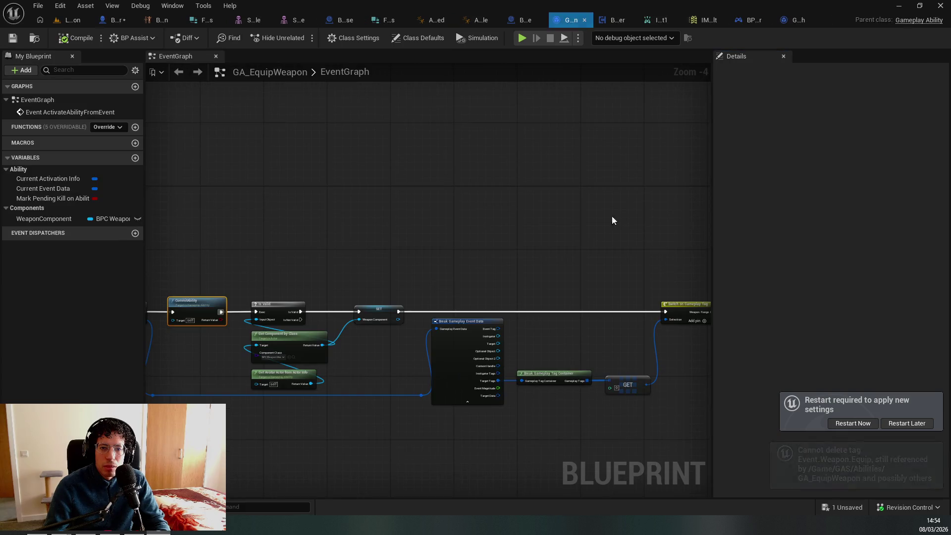
click(436, 38)
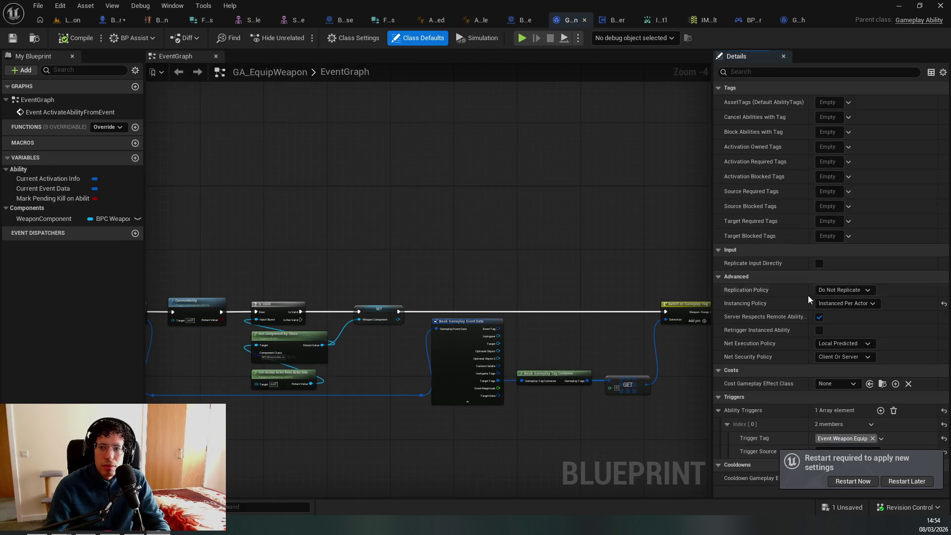
click(895, 478)
click(873, 439)
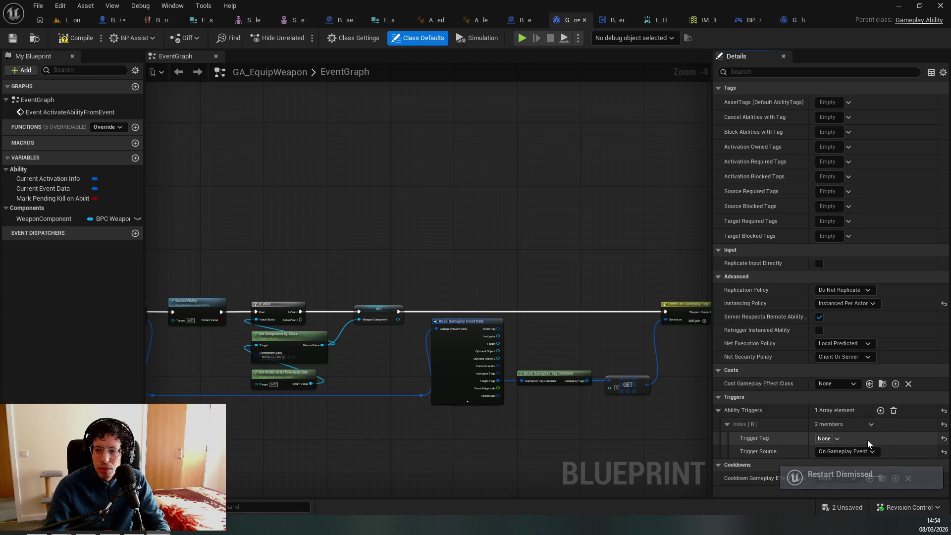
click(837, 439)
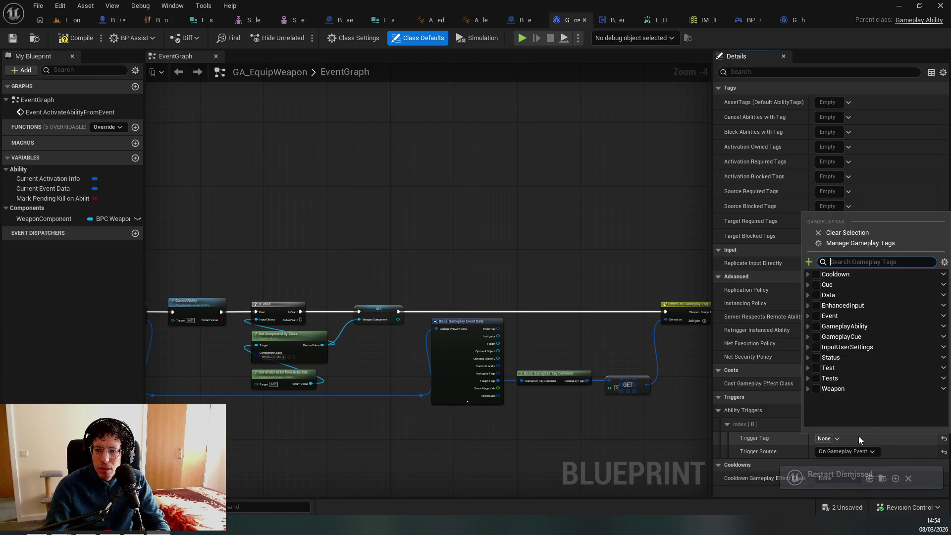
Set the trigger tag to Event.ActivateAbiity.Weapon.Equip, save, and return to the character's event graph
click(808, 316)
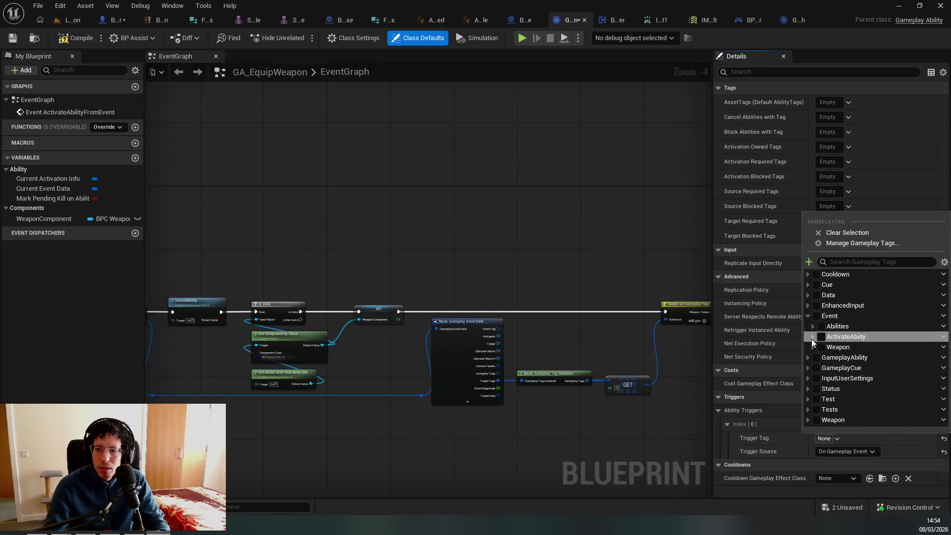
click(813, 336)
click(818, 358)
click(831, 368)
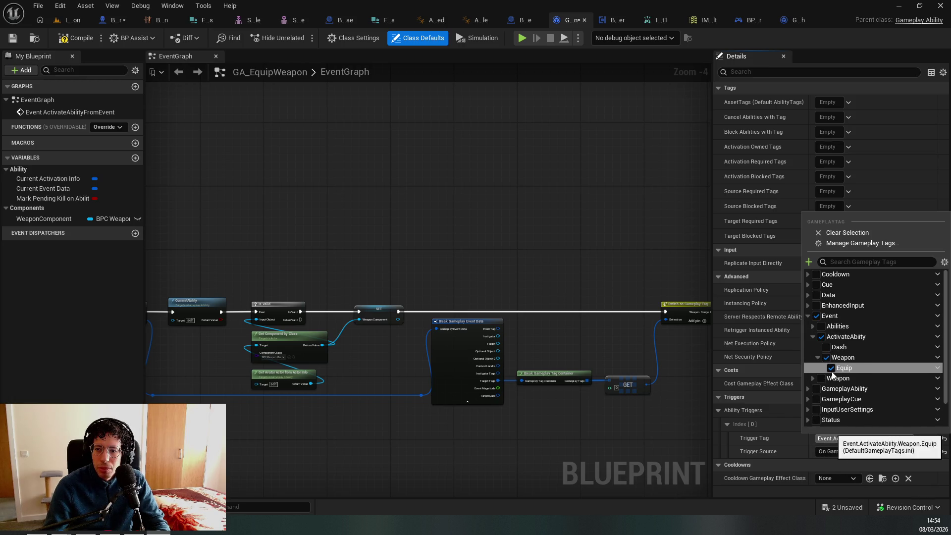
click(509, 326)
key(ctrl+s)
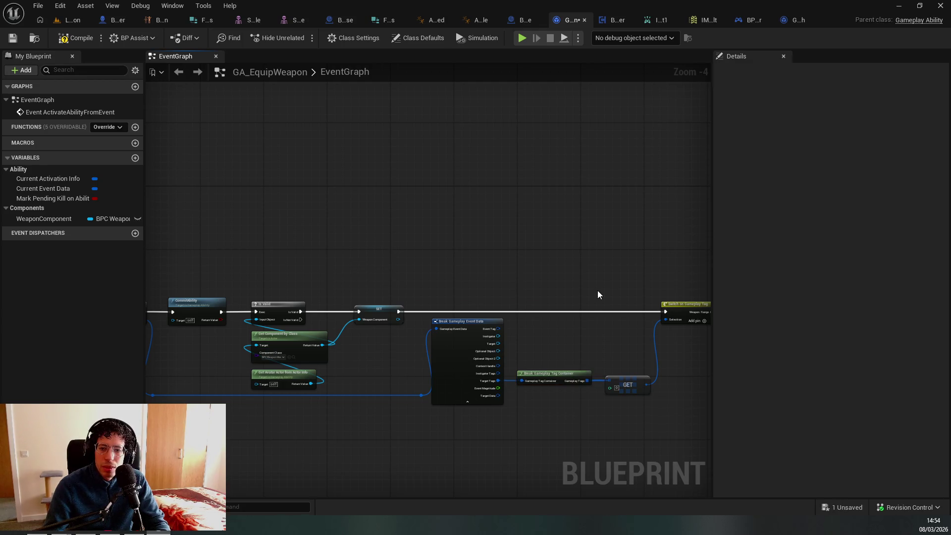
click(196, 72)
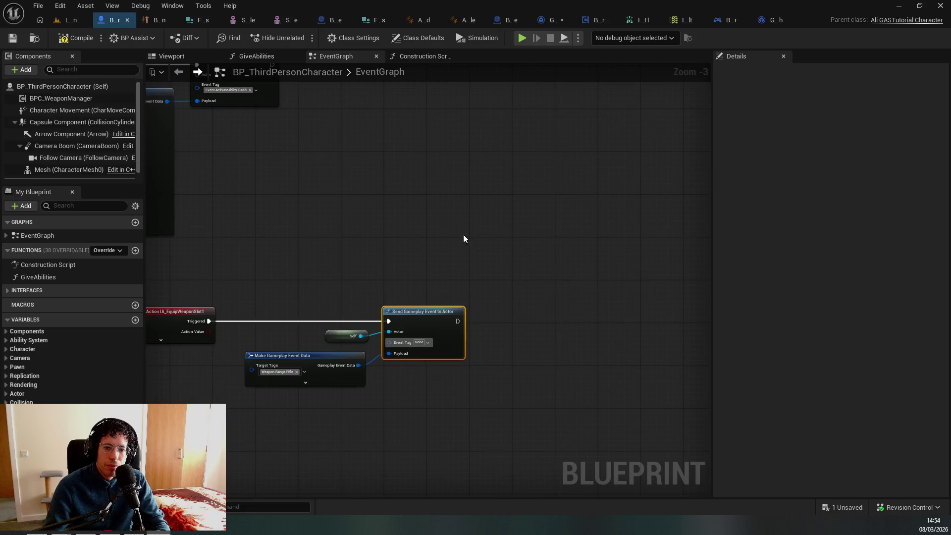
drag(463, 234, 546, 187)
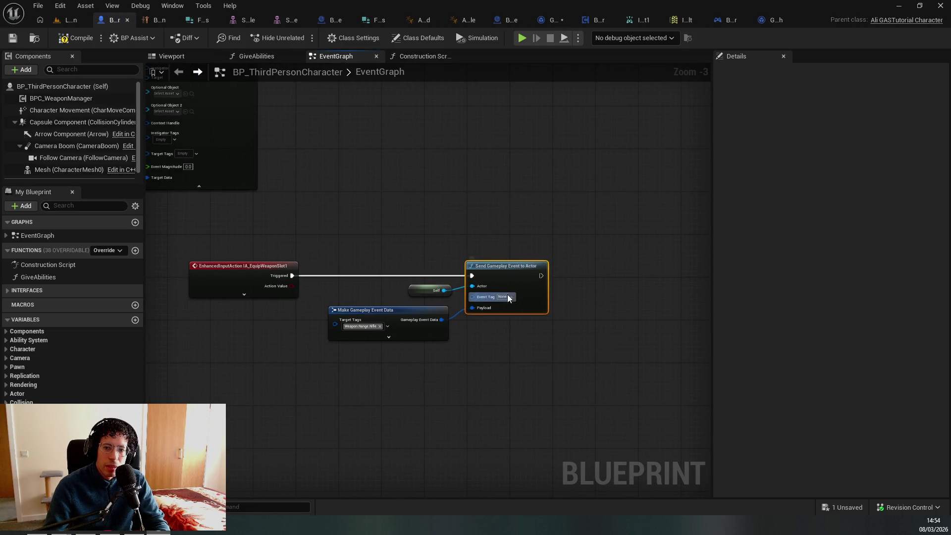
Delete the old Event.Weapon.Equip tag through the Gameplay Tag Manager
click(506, 296)
click(526, 332)
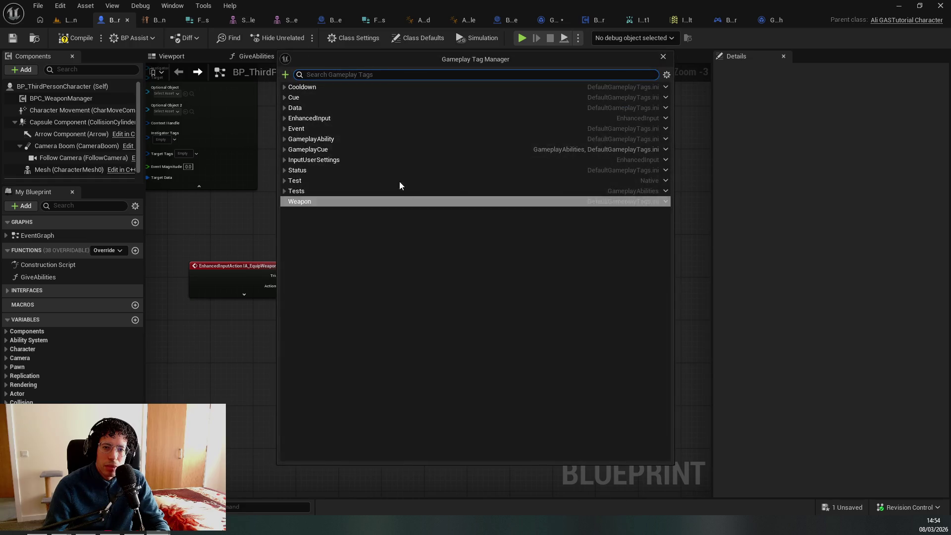
click(284, 139)
click(286, 129)
click(289, 159)
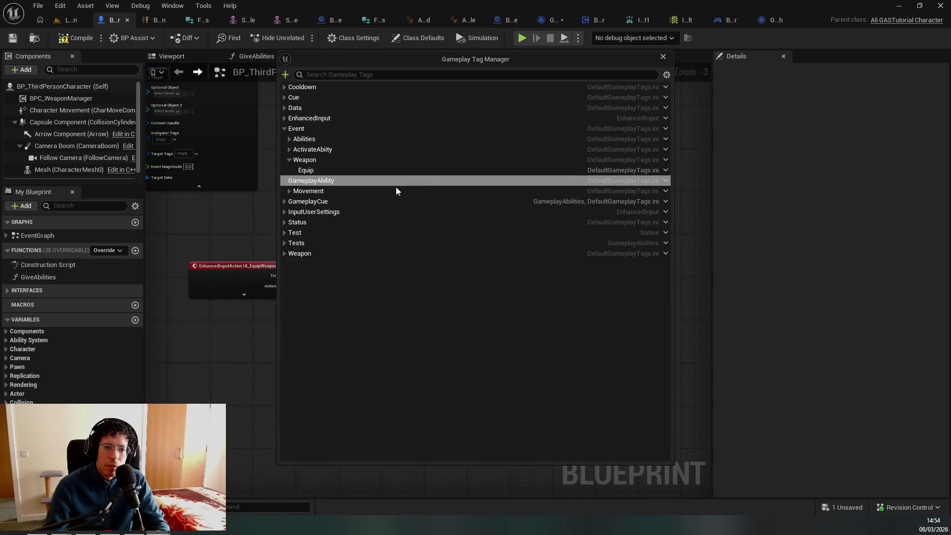
click(629, 171)
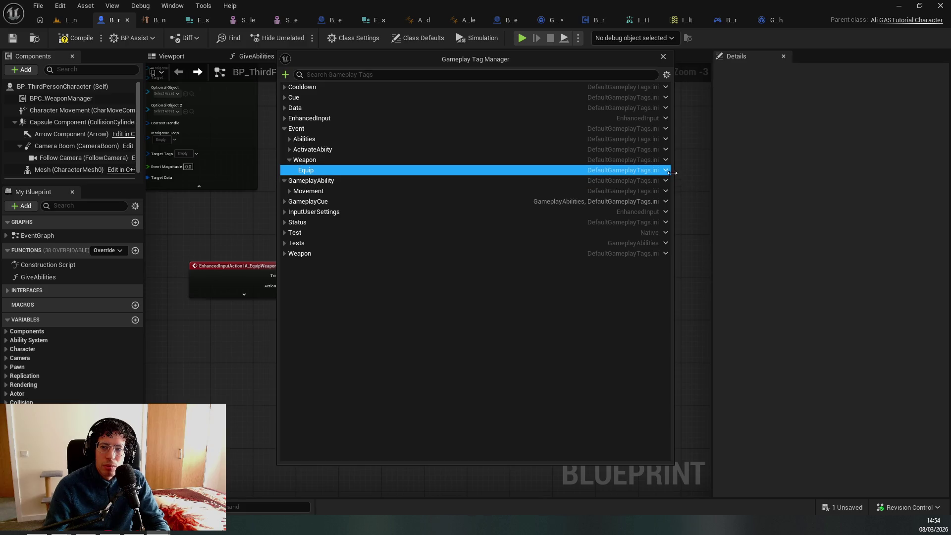
click(666, 171)
click(682, 223)
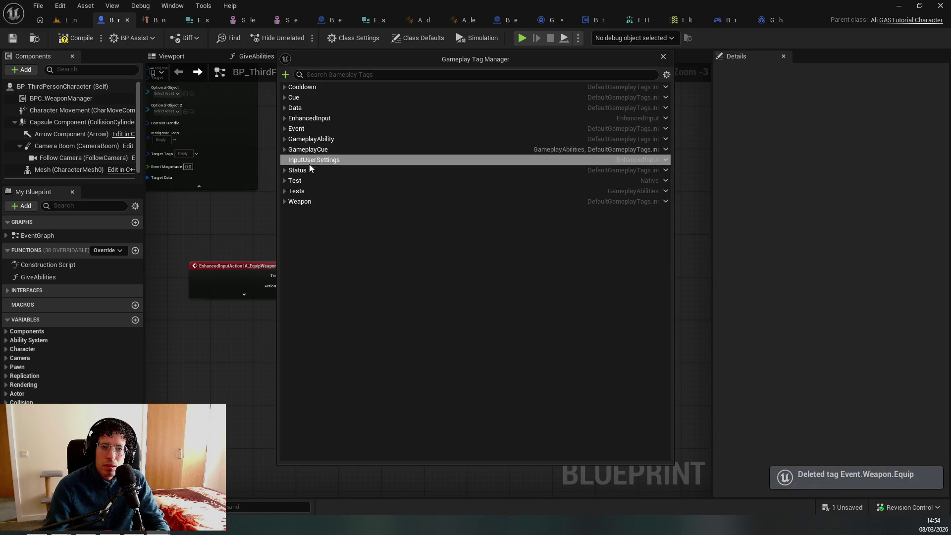
Check the Dash and Weapon tags under Event.ActivateAbiity, then close the tag manager
click(285, 138)
click(284, 129)
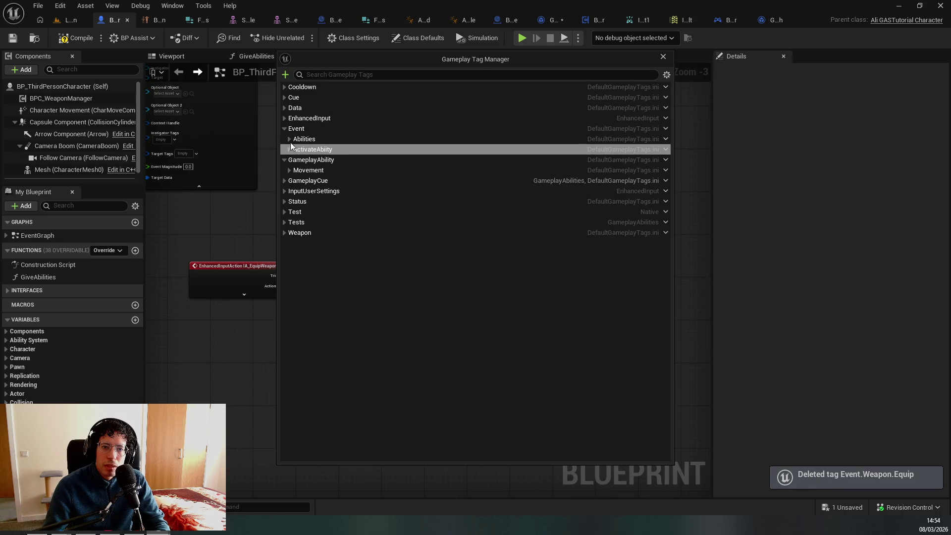
click(297, 149)
click(289, 150)
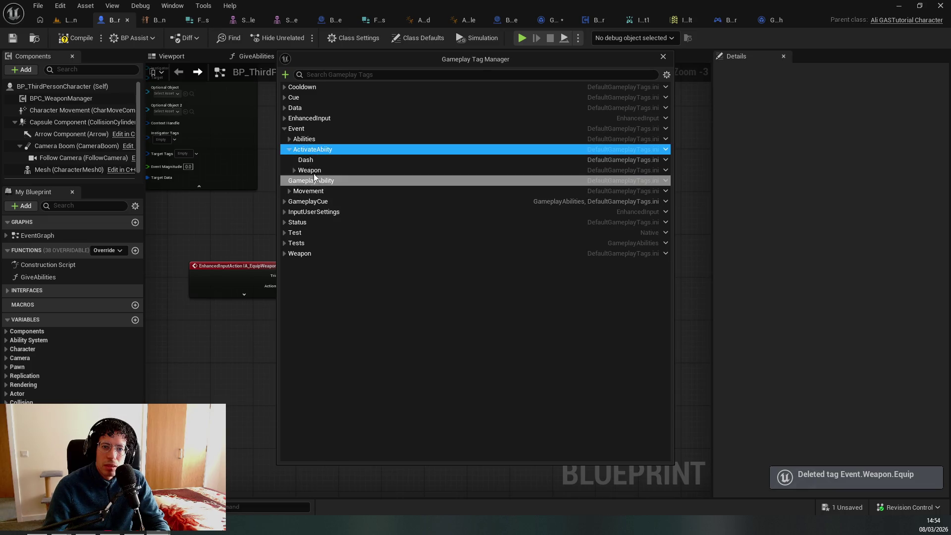
click(294, 170)
click(288, 150)
click(288, 139)
click(287, 139)
click(284, 129)
click(283, 130)
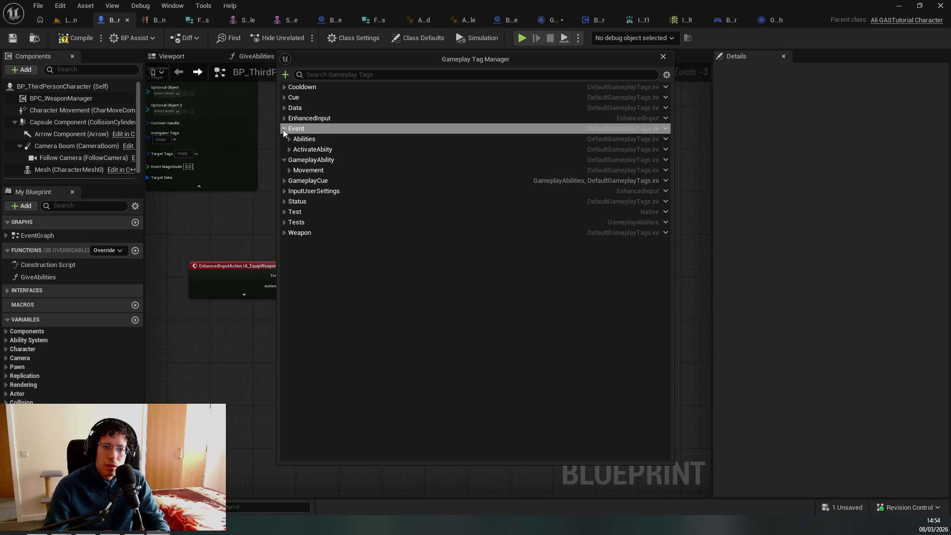
click(283, 129)
click(664, 57)
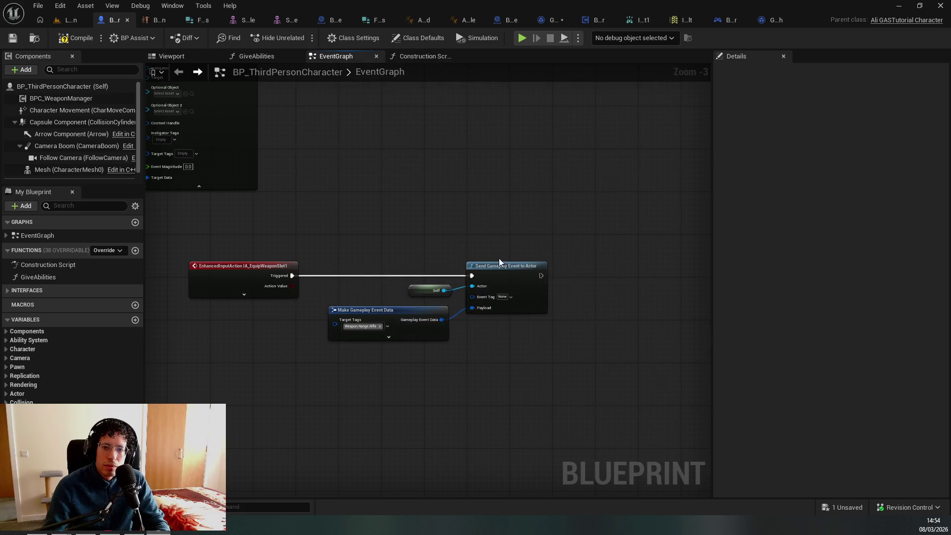
scroll(602, 272, up, 2)
Set the Send Gameplay Event to Actor node's event tag to Event.ActivateAbiity.Weapon.Equip
click(586, 233)
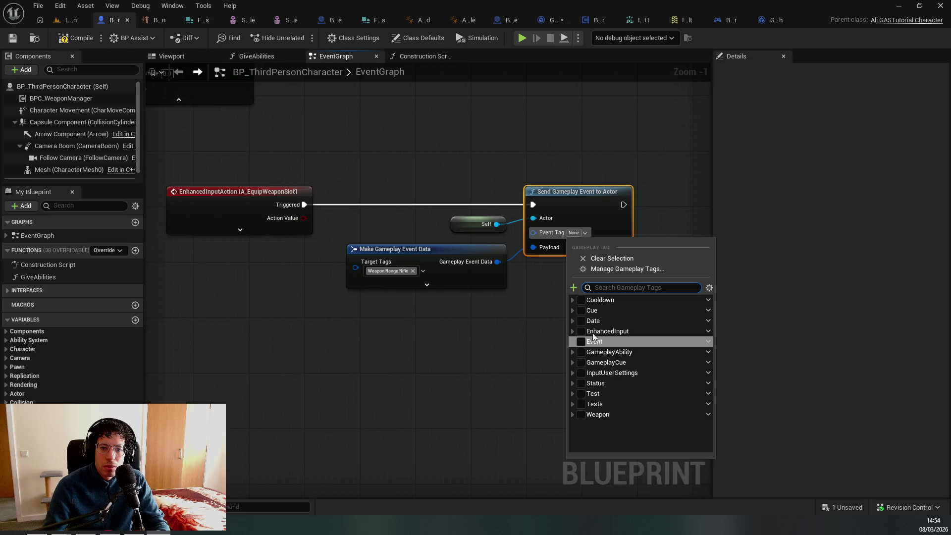
click(572, 341)
click(577, 362)
click(583, 383)
click(596, 394)
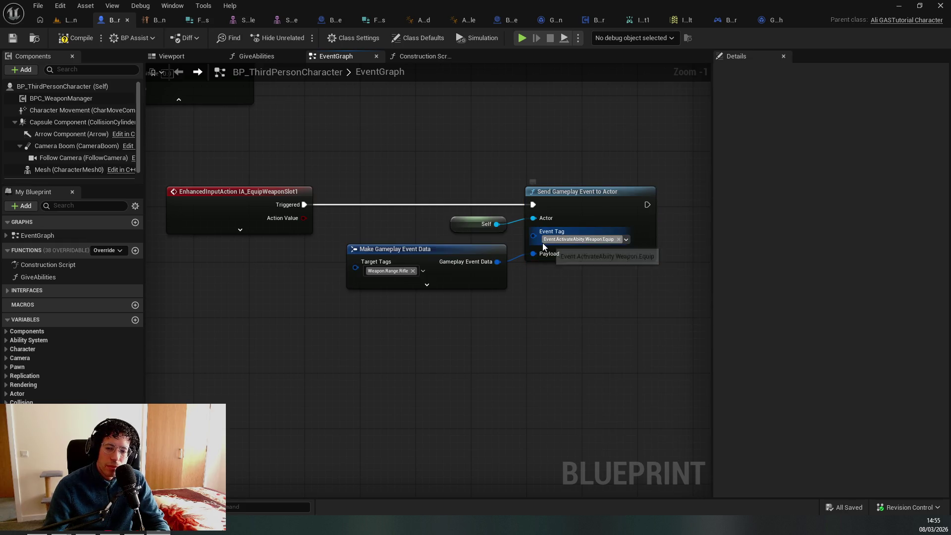
drag(558, 284, 272, 184)
scroll(415, 335, down, 4)
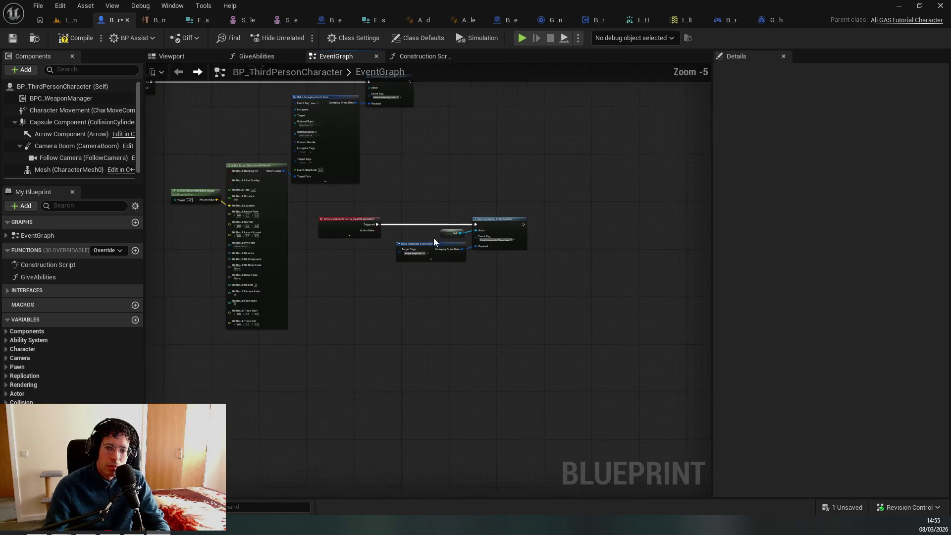
Review GA_EquipWeapon's Class Defaults and save all changes
key(ctrl+Tab)
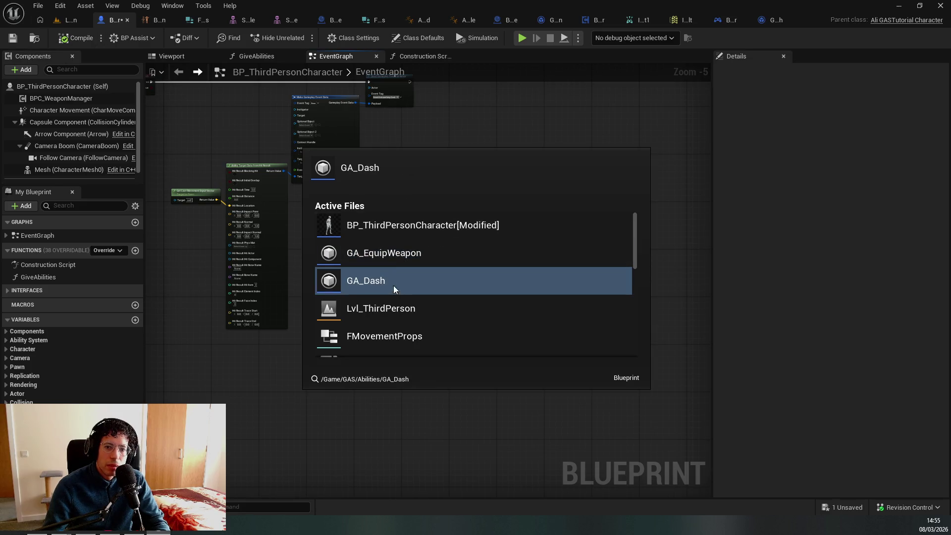
click(429, 262)
click(425, 39)
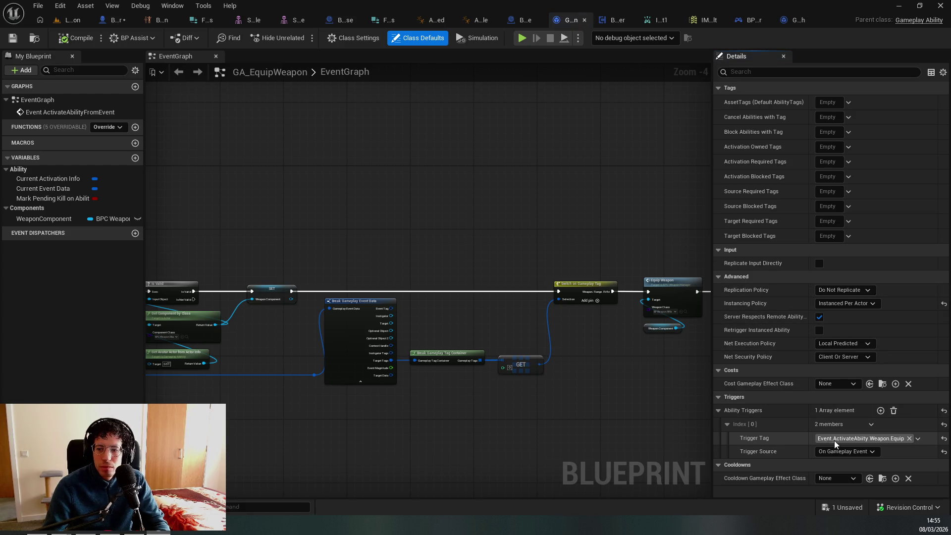
scroll(526, 285, up, 4)
scroll(526, 285, down, 5)
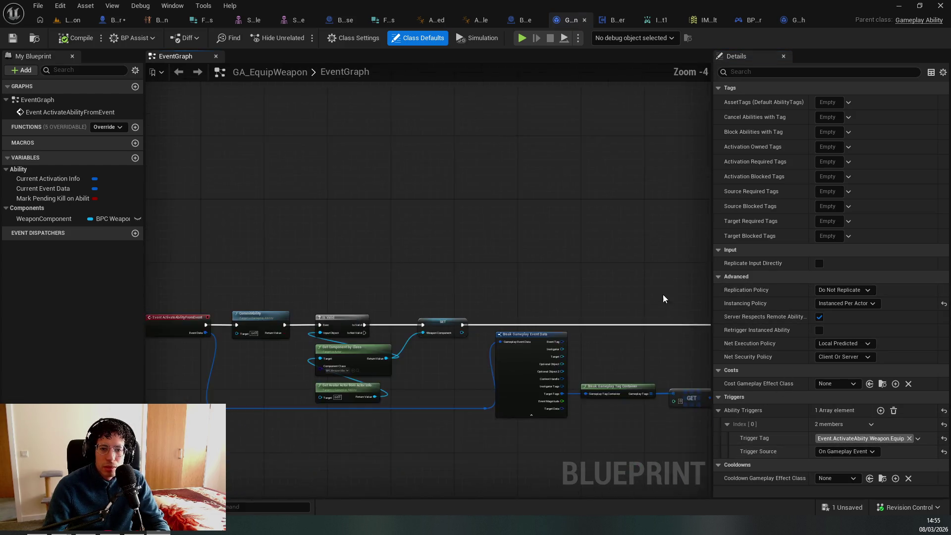
key(ctrl+s)
Play-test the level in the editor, then stop and return to GA_EquipWeapon, dismissing the message log
click(70, 22)
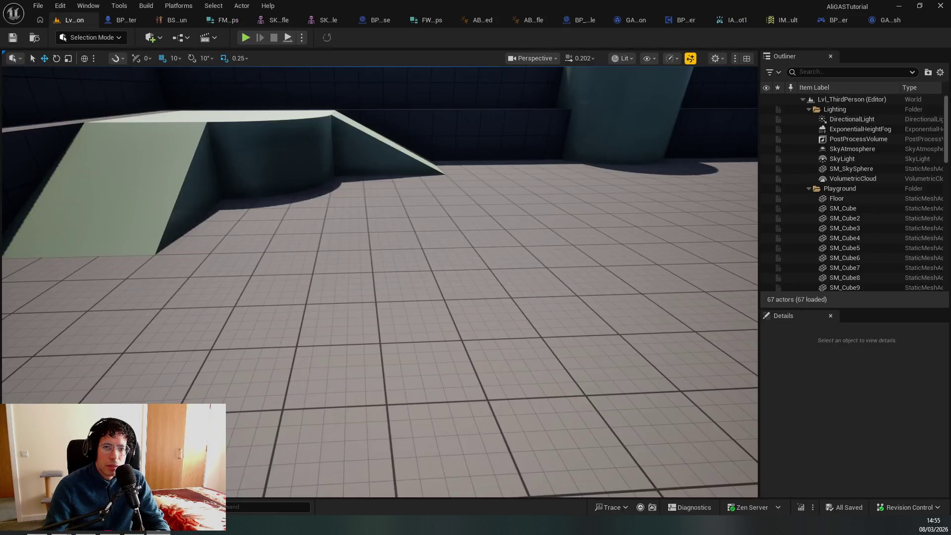
key(alt+p)
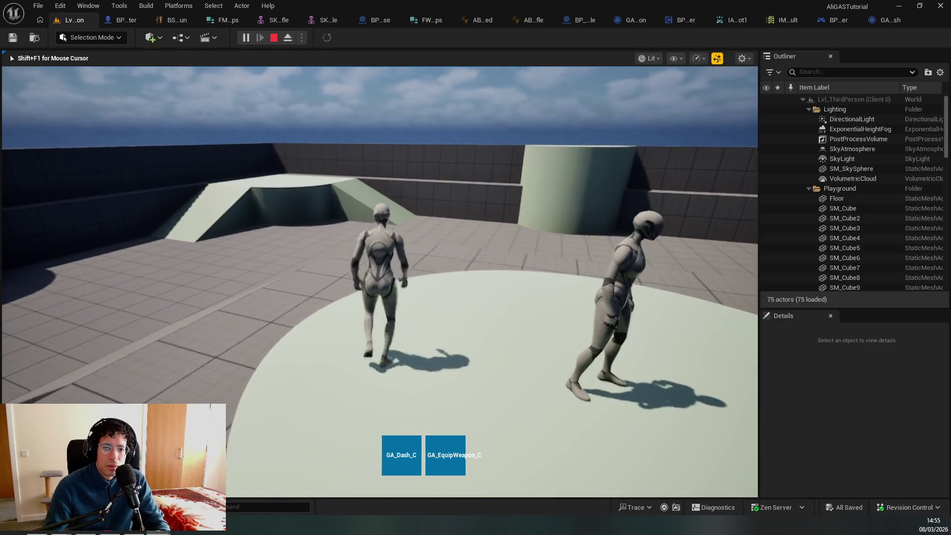
key(Escape)
key(ctrl+Tab)
click(539, 152)
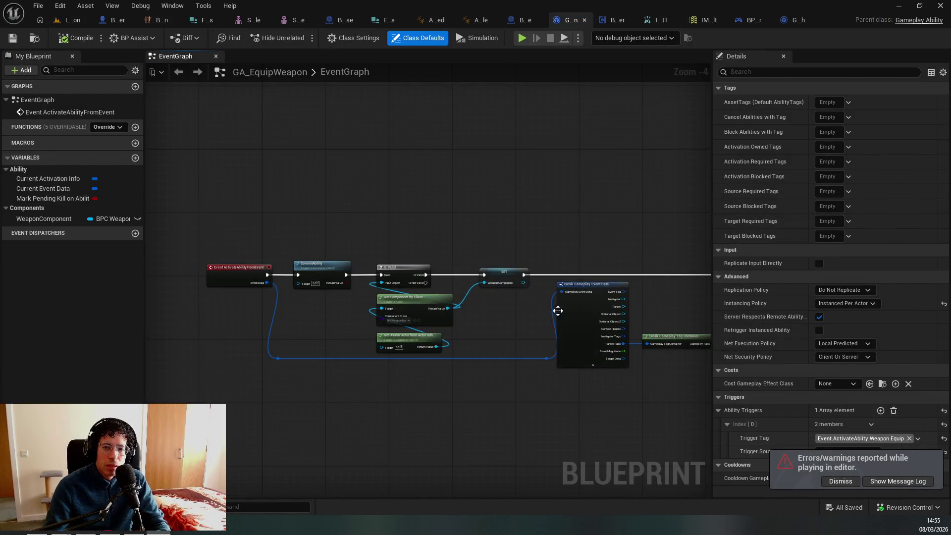
Switch to the GA_Dash blueprint from the Active Files list, showing its GetDashDirection function
scroll(356, 233, down, 2)
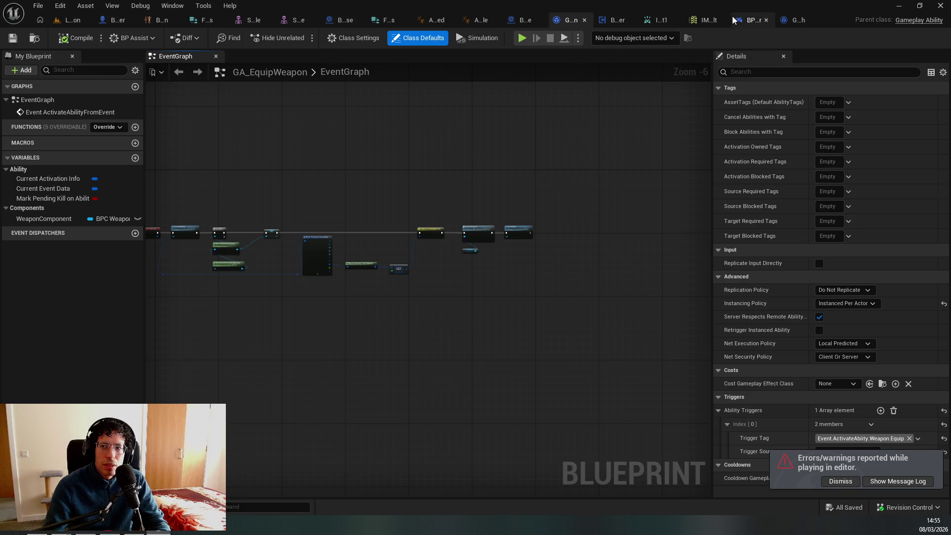
scroll(638, 292, down, 1)
key(ctrl+Tab)
key(ctrl+Tab)
scroll(433, 265, down, 1)
scroll(434, 265, down, 5)
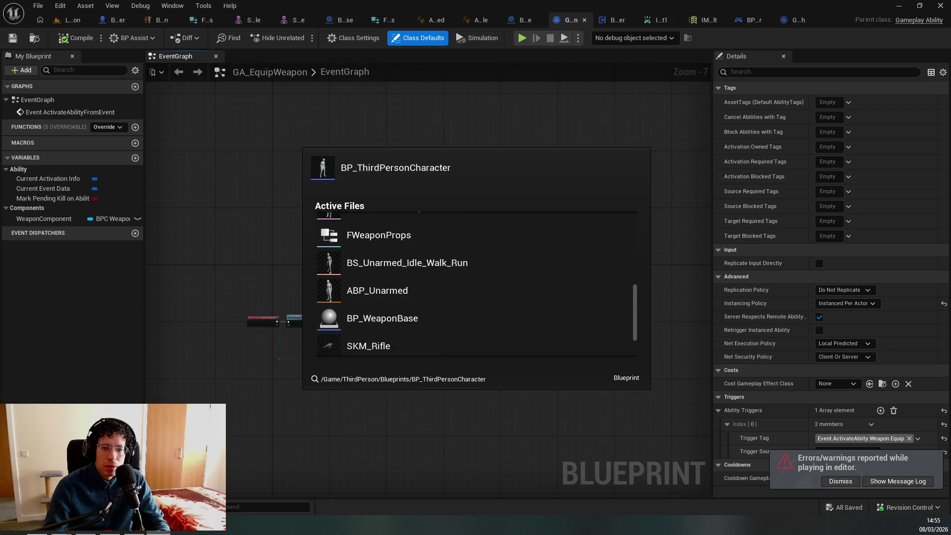
scroll(439, 270, down, 2)
scroll(436, 239, up, 9)
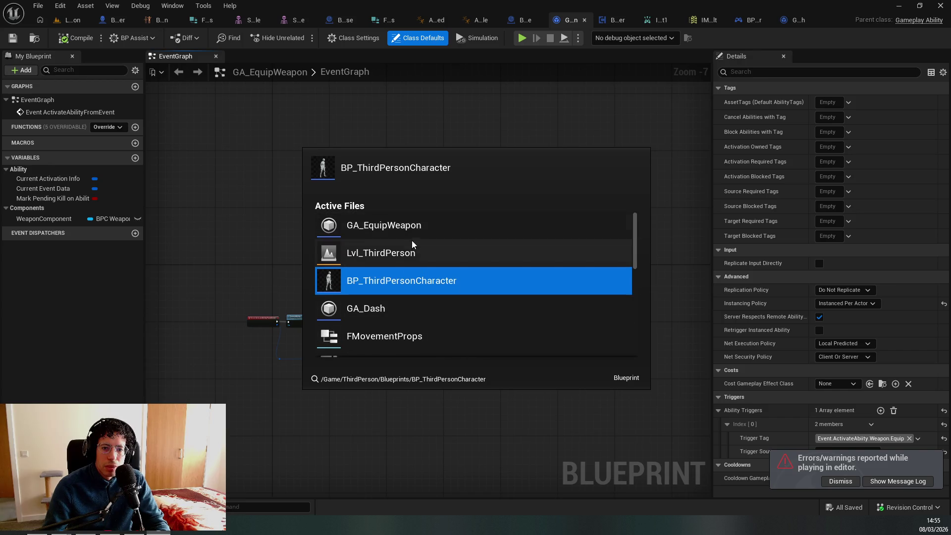
click(366, 308)
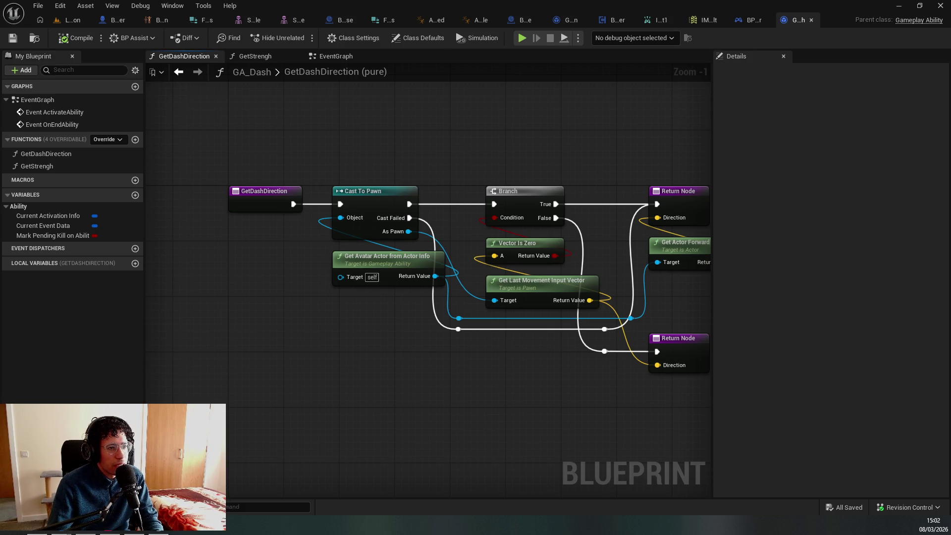
Search Google for 'the cherno' in Edge and open The Cherno's YouTube channel
key(alt+Tab)
key(ctrl+l)
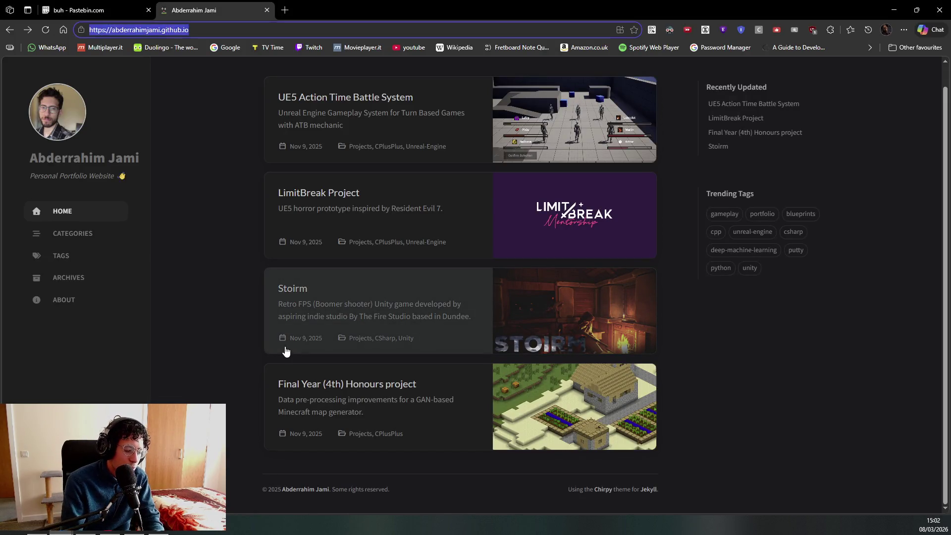
text(the cherno)
key(Return)
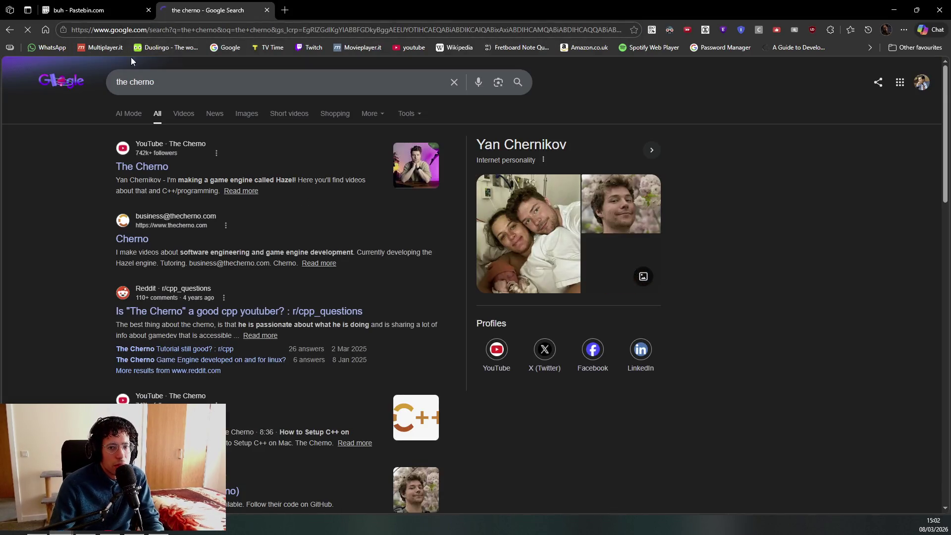
click(407, 168)
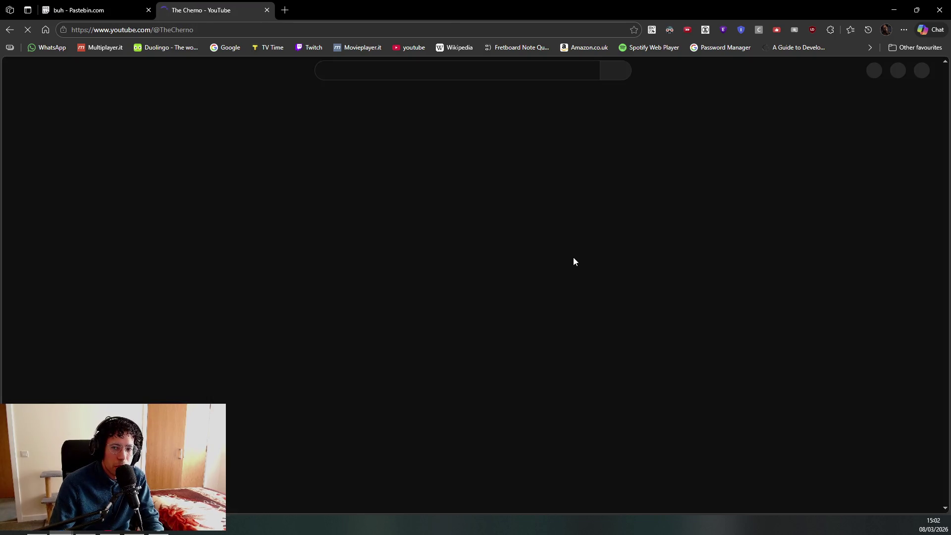
scroll(308, 287, down, 5)
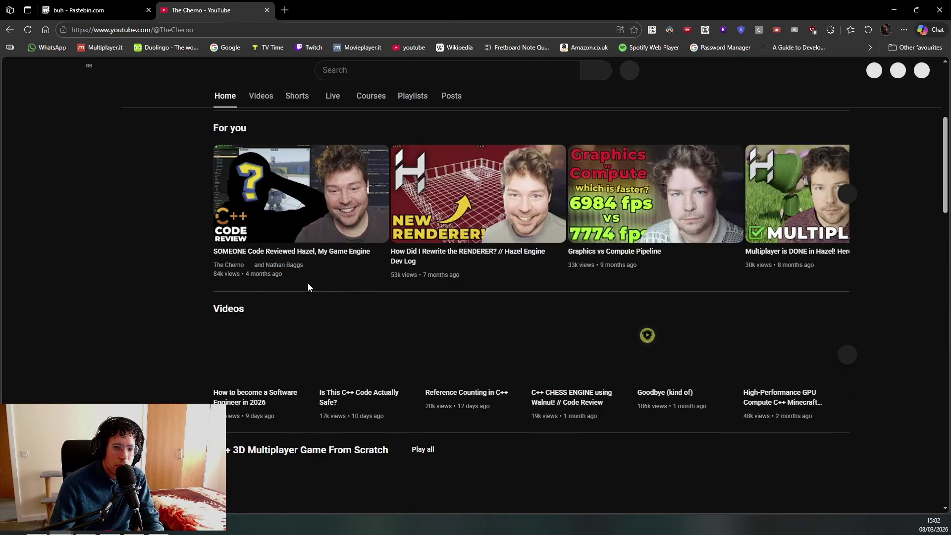
scroll(316, 279, up, 5)
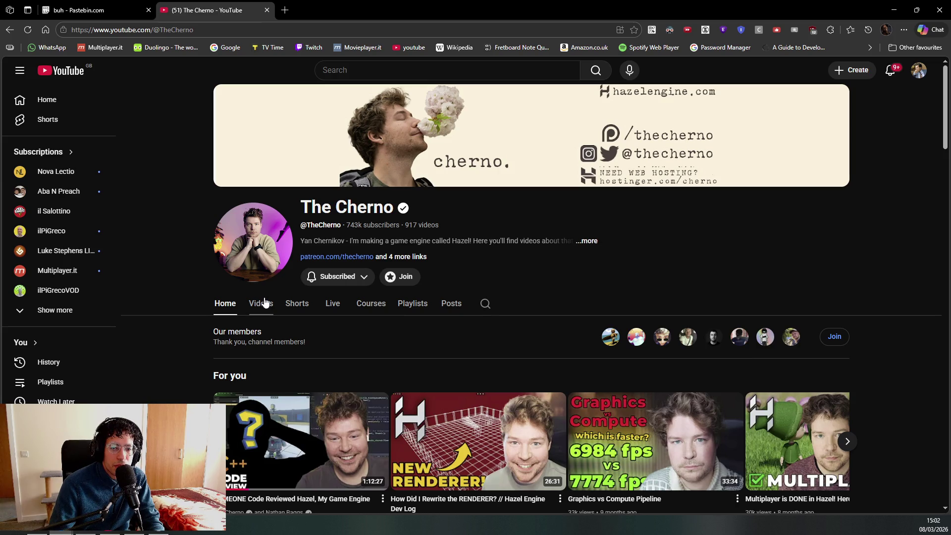
scroll(465, 381, down, 20)
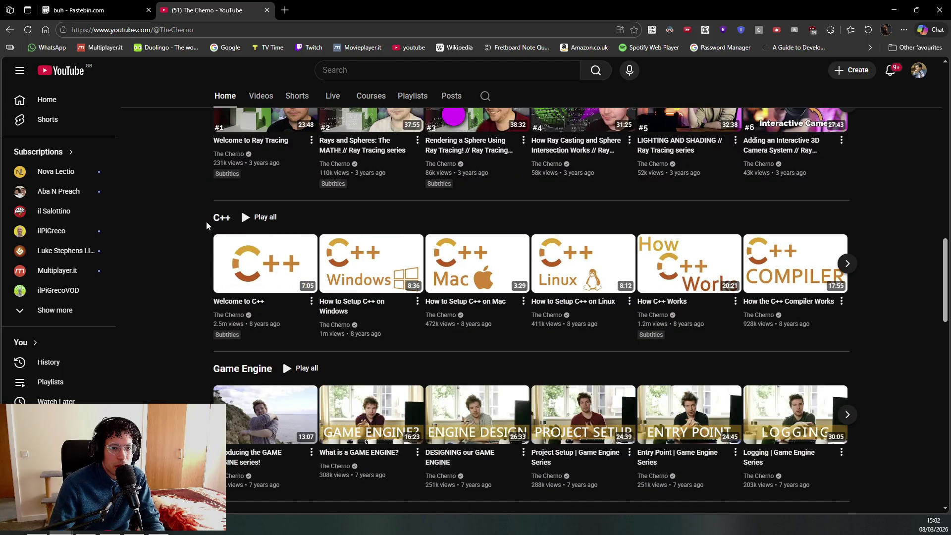
click(251, 218)
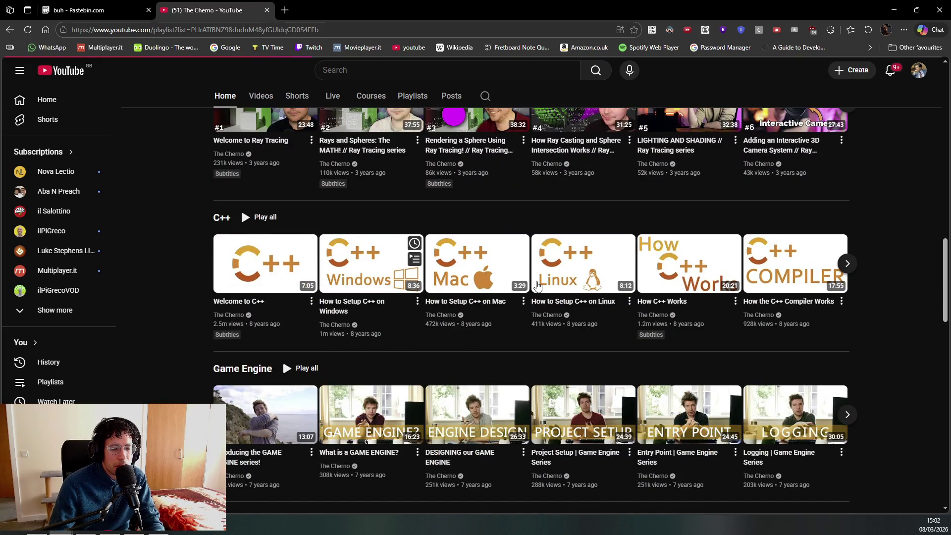
scroll(429, 275, down, 20)
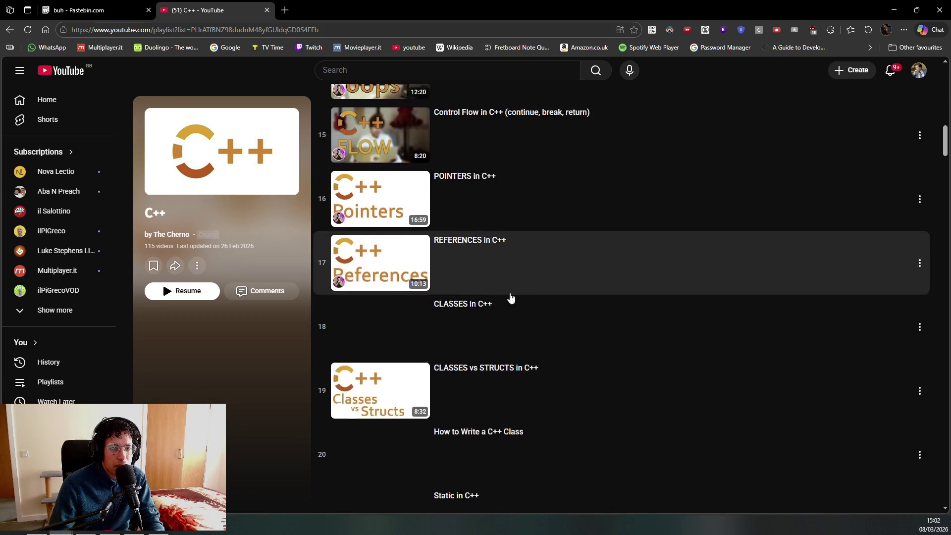
mouse_move(945, 161)
mouse_down()
mouse_move(944, 80)
mouse_move(939, 396)
mouse_up()
scroll(549, 300, up, 20)
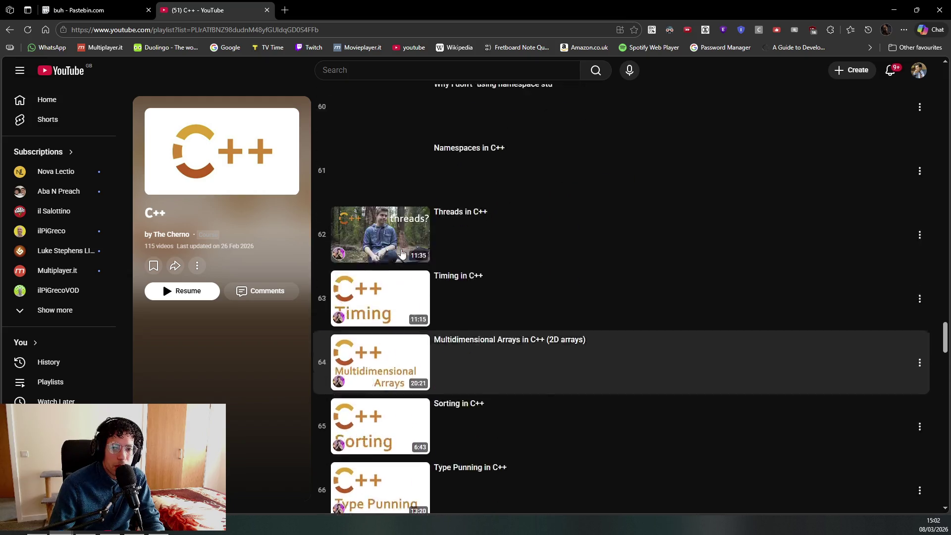
drag(945, 297, 944, 97)
scroll(894, 151, down, 20)
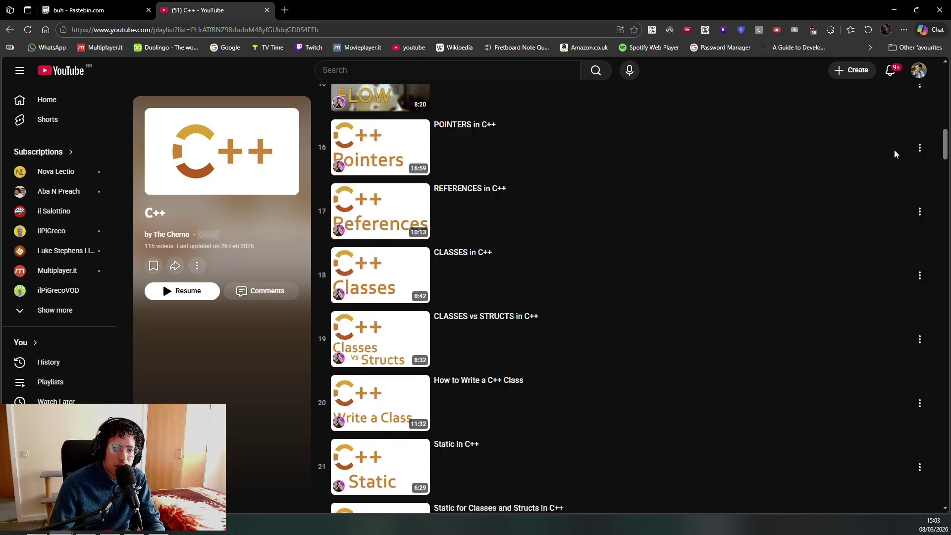
Open the 31-video OpenGL playlist, scroll through it, and close the YouTube tab
key(alt+Left)
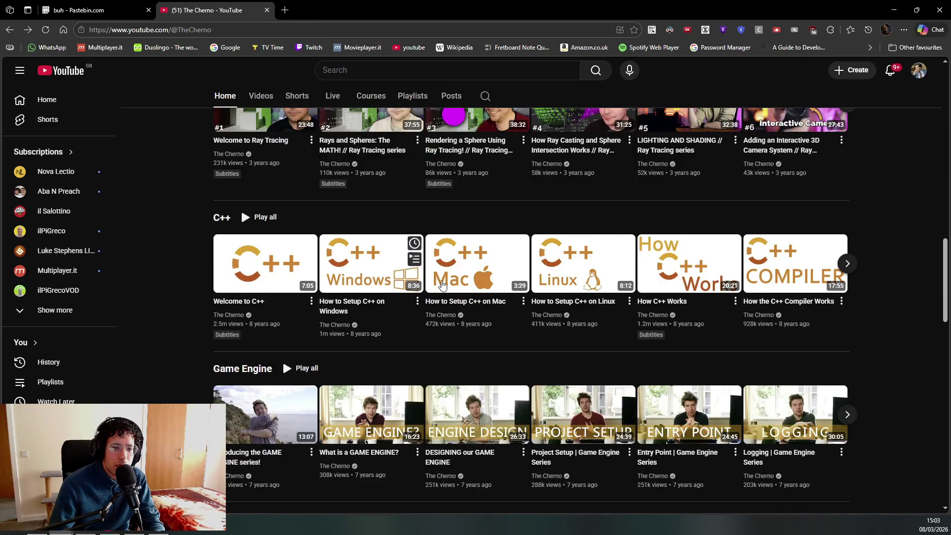
scroll(315, 332, down, 6)
scroll(228, 239, up, 1)
click(231, 271)
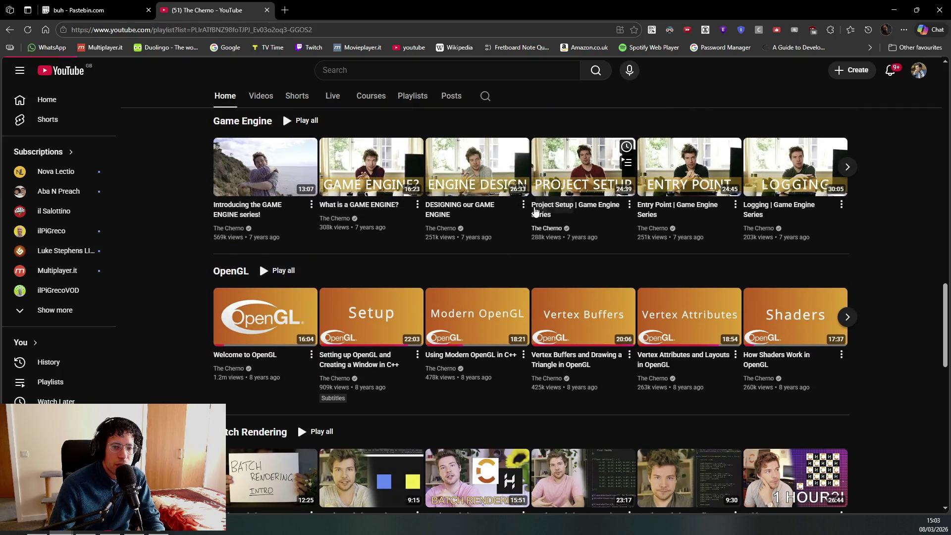
scroll(545, 307, down, 20)
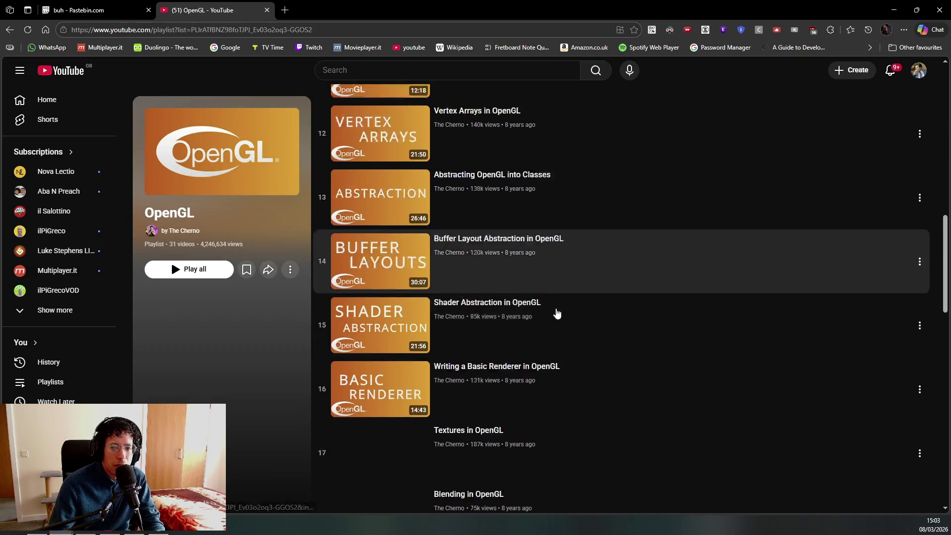
scroll(519, 281, down, 5)
scroll(479, 307, up, 15)
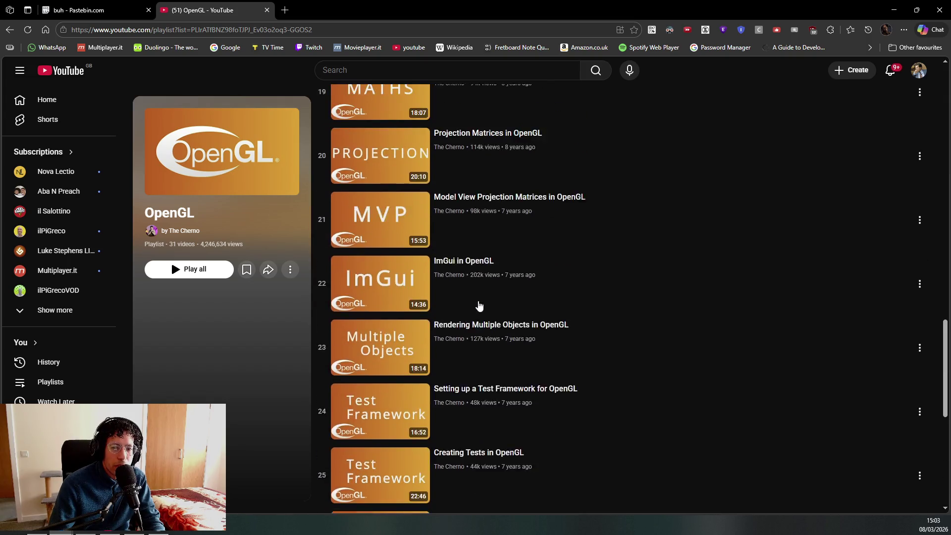
scroll(485, 302, up, 2)
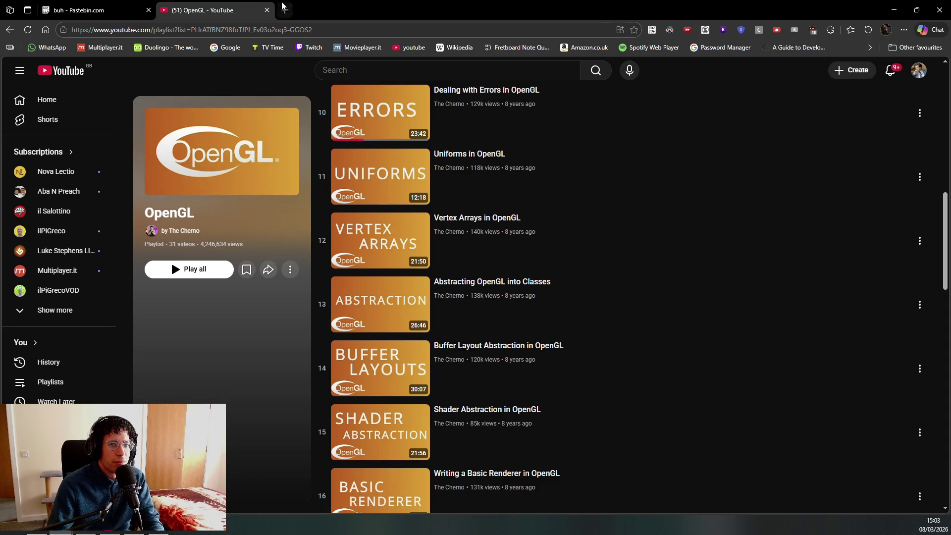
click(267, 10)
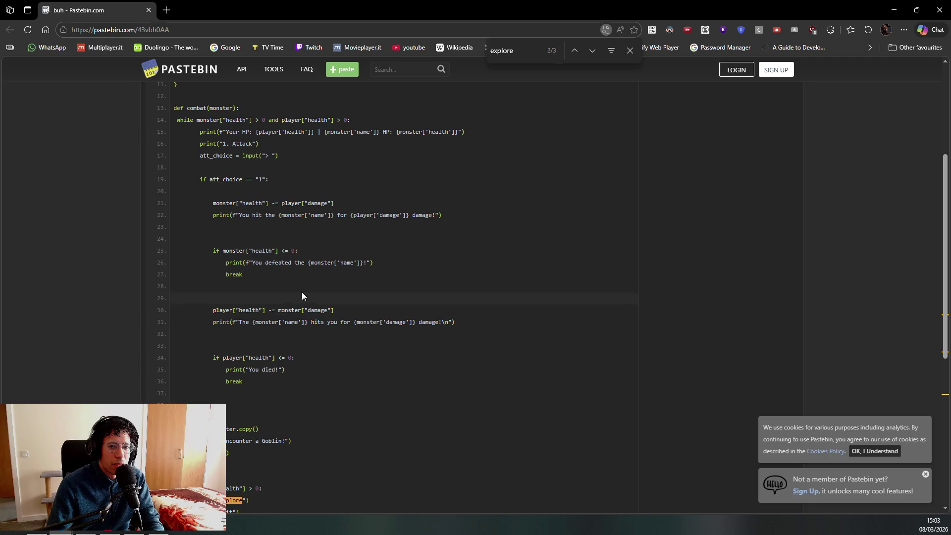
Switch to the Firefox GAS tutorial video, then back to the GetDashDirection graph to compare
key(alt+Tab)
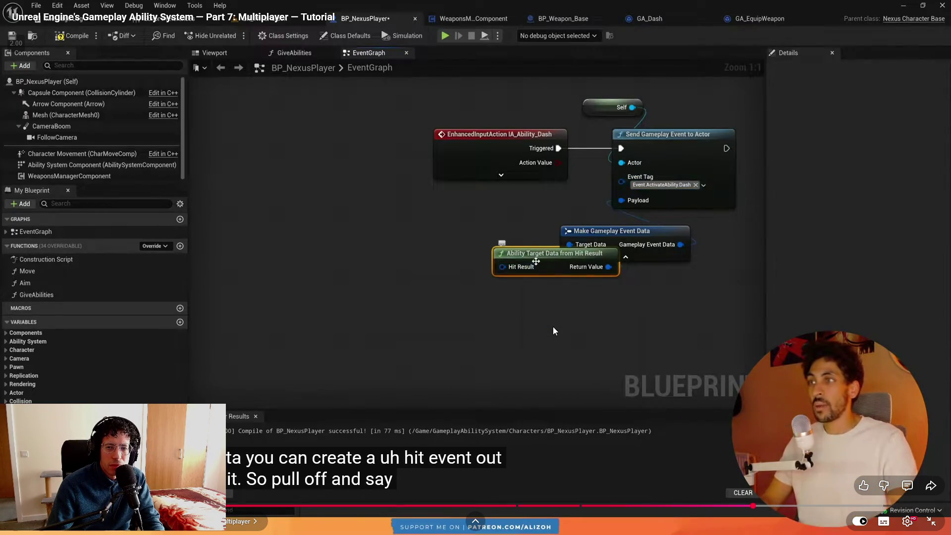
key(alt+Tab)
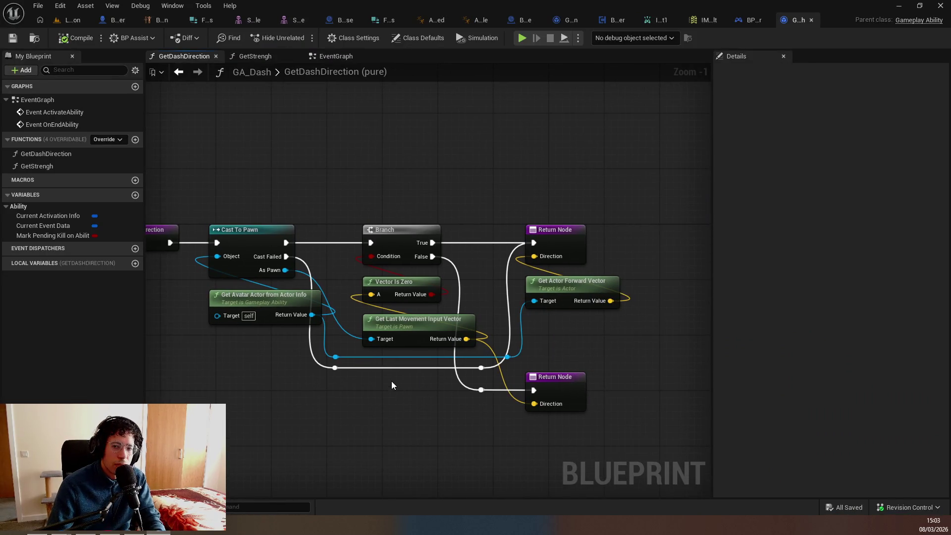
key(alt+Tab)
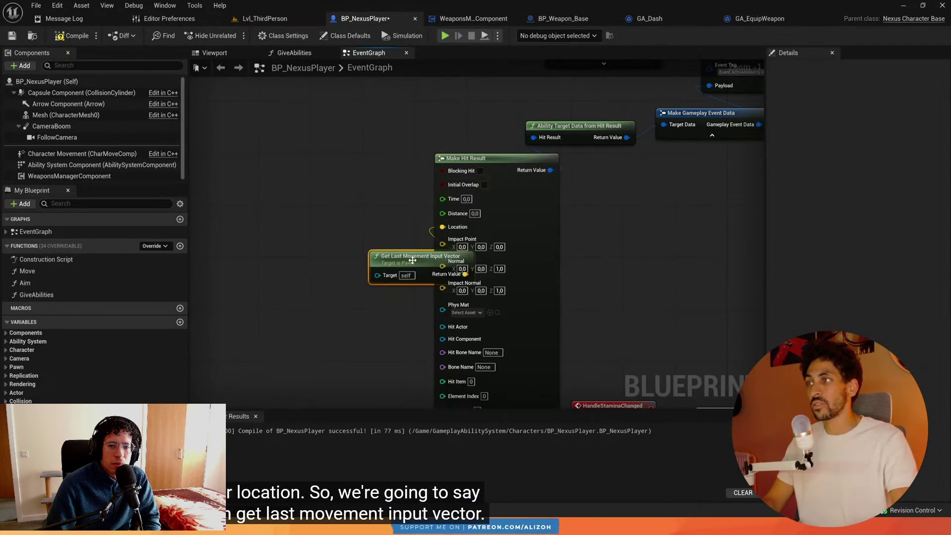
Play the GAS tutorial until Break Gameplay Event Data feeds Get Hit Result from Target Data
drag(491, 226, 563, 247)
drag(399, 244, 504, 258)
drag(284, 310, 417, 277)
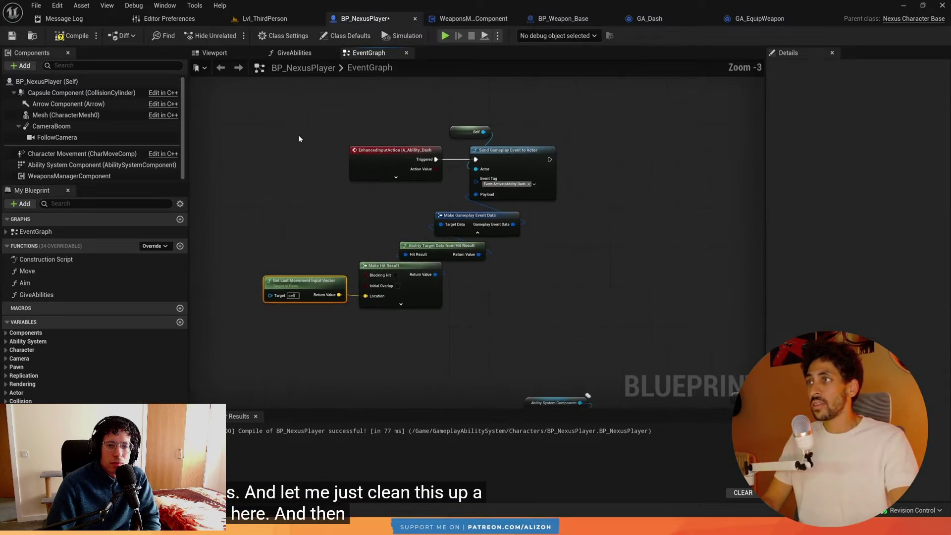
drag(244, 117, 291, 165)
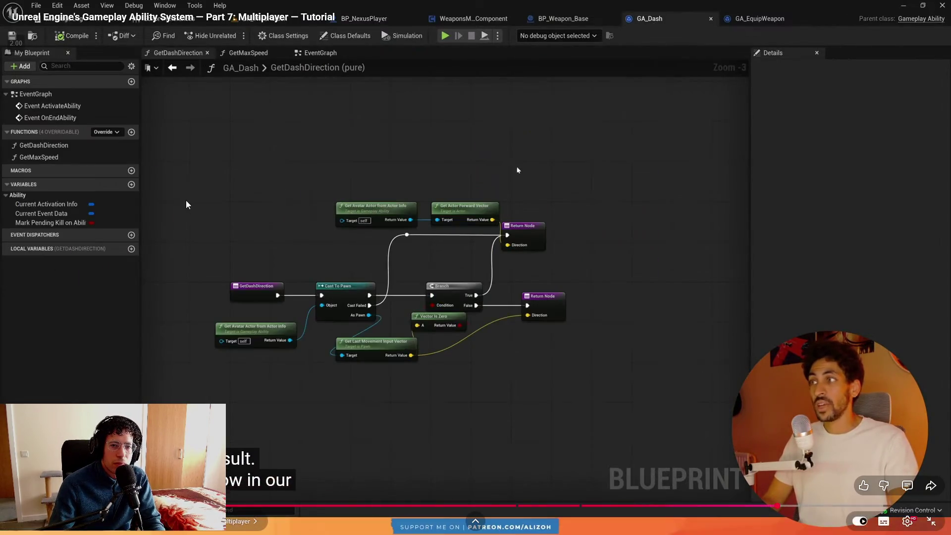
click(152, 305)
click(72, 298)
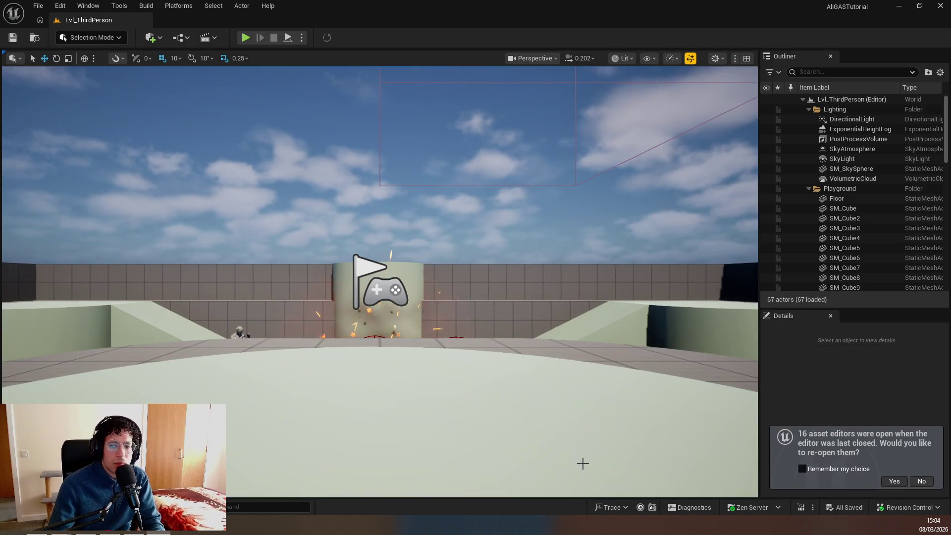
key(alt+Tab)
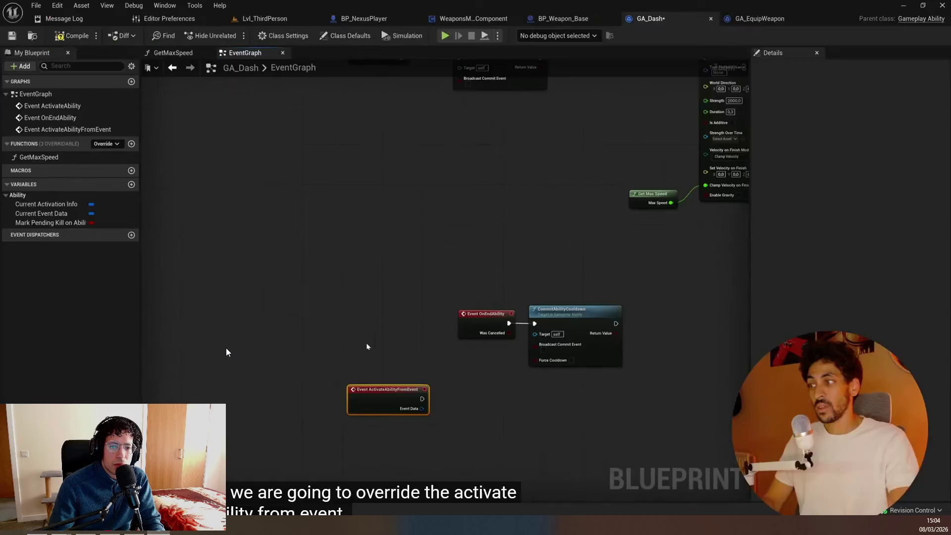
click(300, 478)
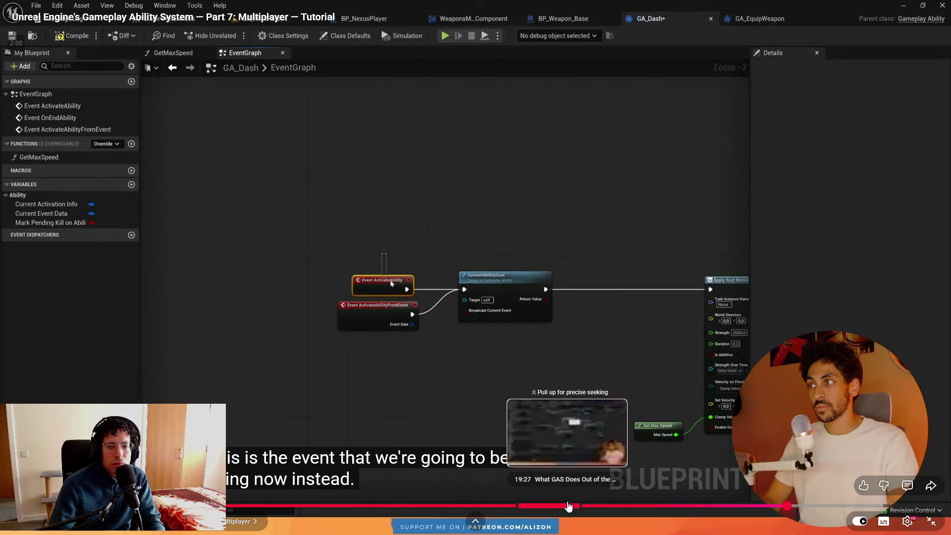
click(477, 350)
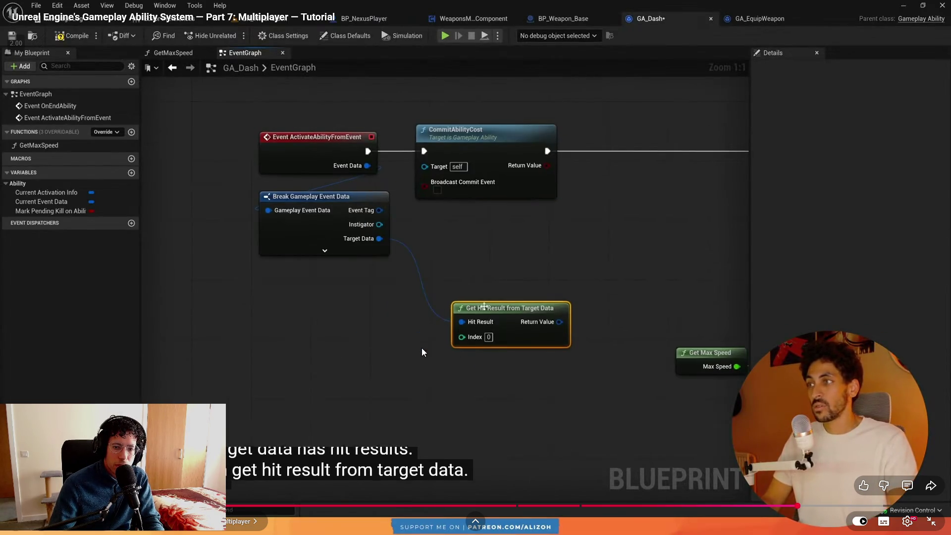
key(alt+Tab)
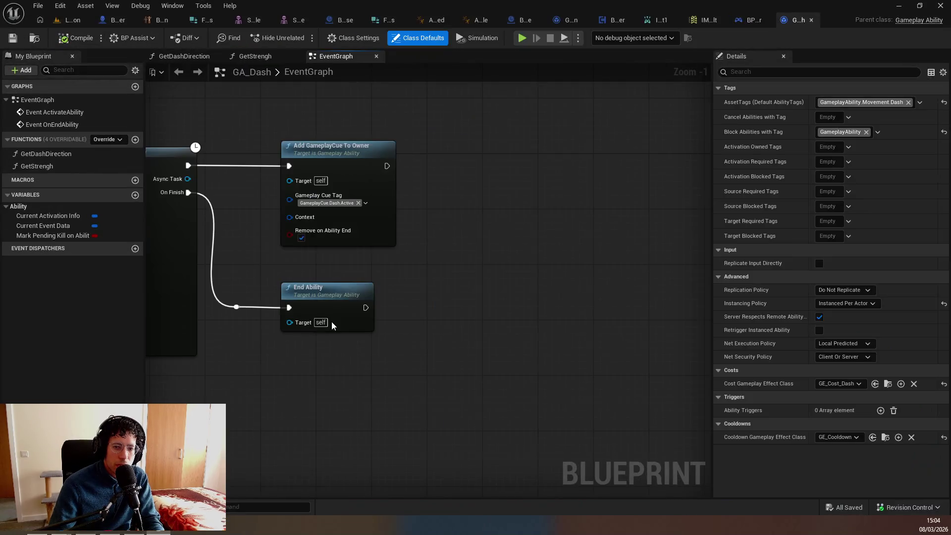
Override ActivateAbilityFromEvent in GA_Dash's EventGraph and place the new event node beside the dash logic
scroll(326, 349, down, 1)
drag(326, 349, 598, 284)
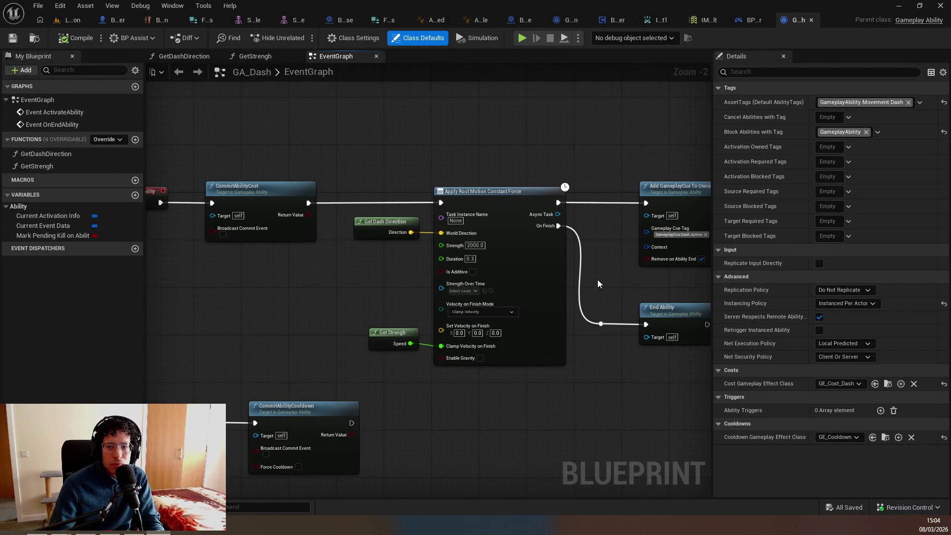
scroll(349, 351, down, 2)
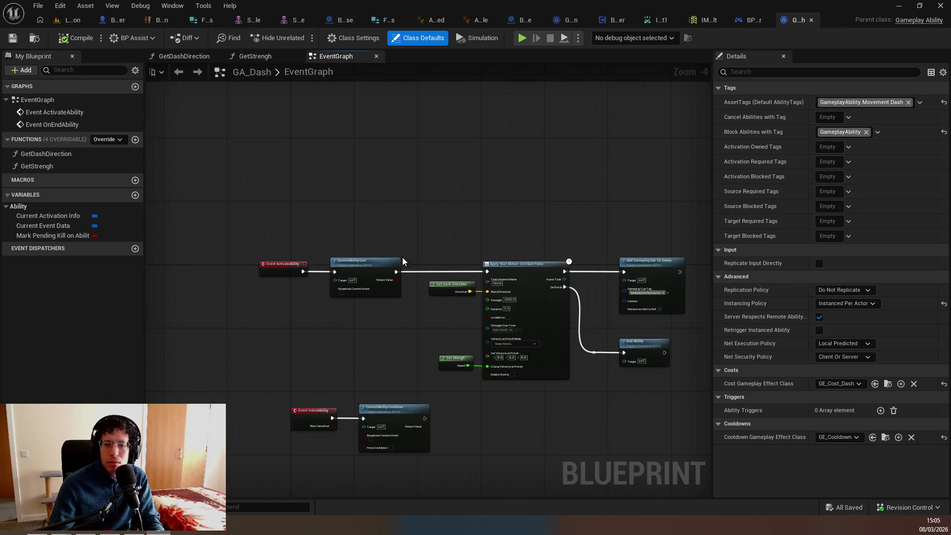
scroll(191, 372, up, 3)
click(107, 140)
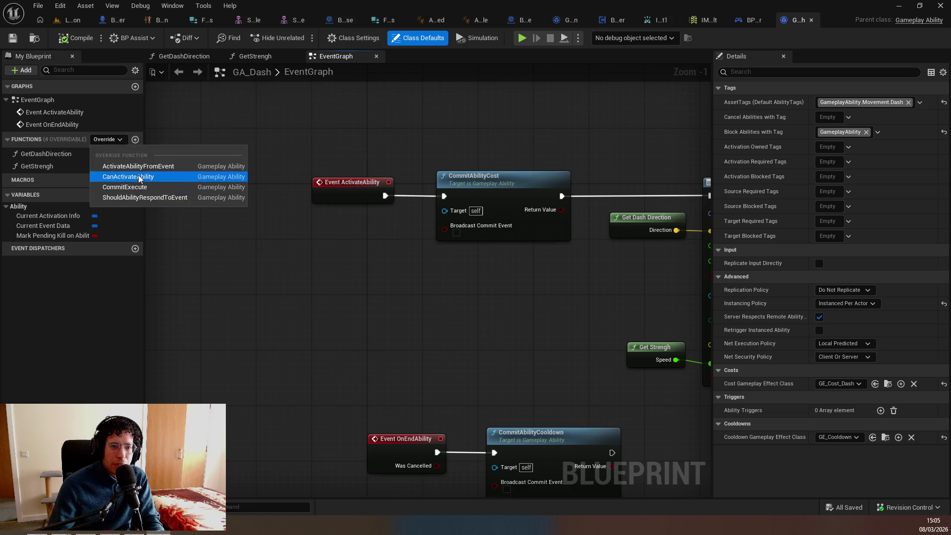
click(138, 167)
drag(374, 253, 330, 181)
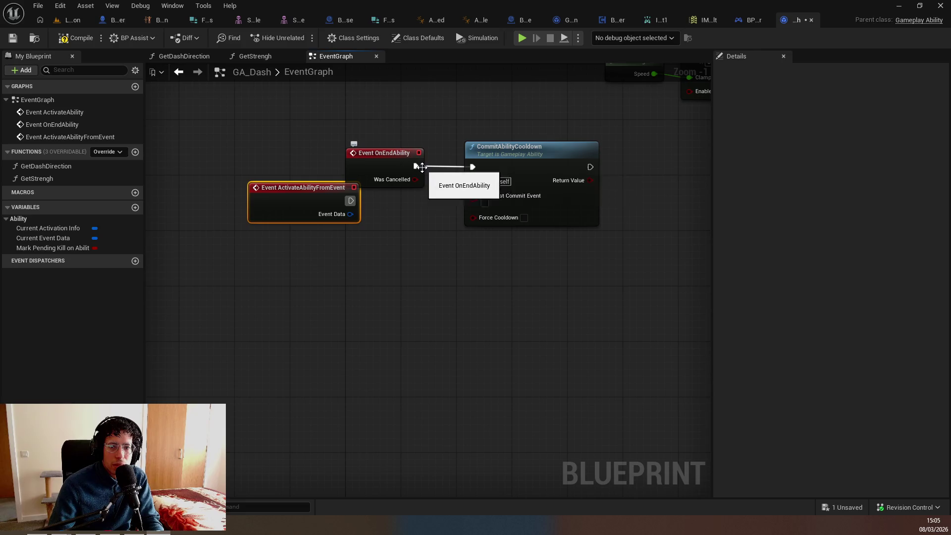
Drive CommitAbilityCooldown from ActivateAbilityFromEvent and delete the Event OnEndAbility node
drag(361, 204, 471, 169)
click(407, 171)
key(Delete)
drag(284, 206, 340, 178)
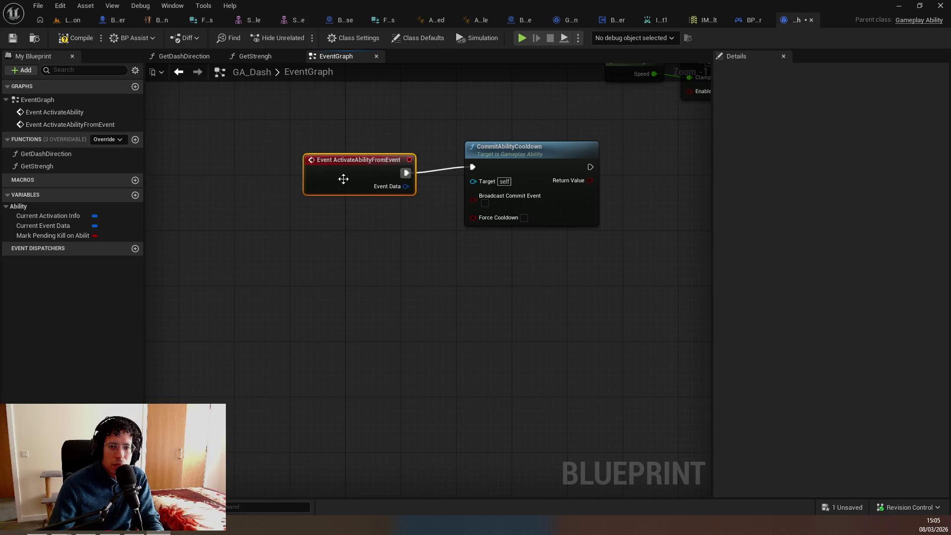
key(f)
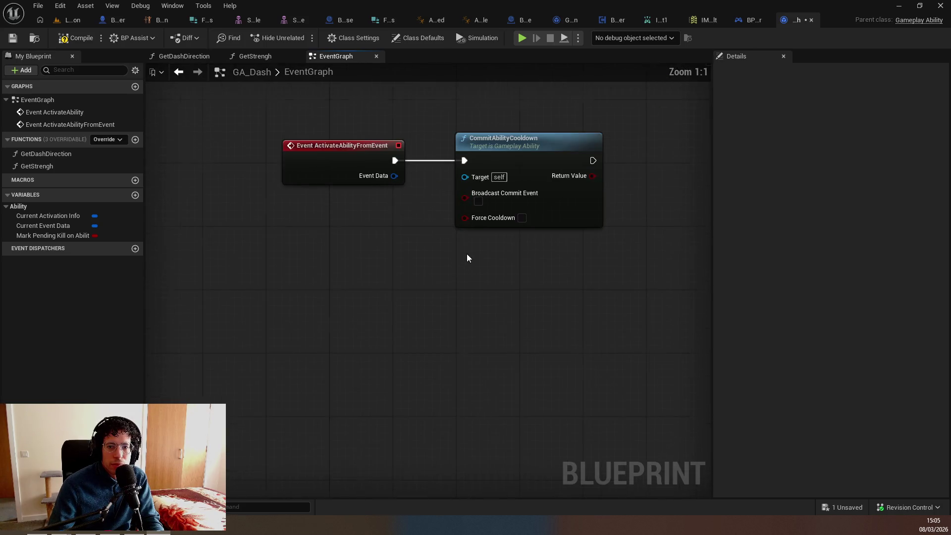
Add a Break Gameplay Event Data node from Event Data, showing all its outputs
drag(382, 225, 367, 270)
text(break)
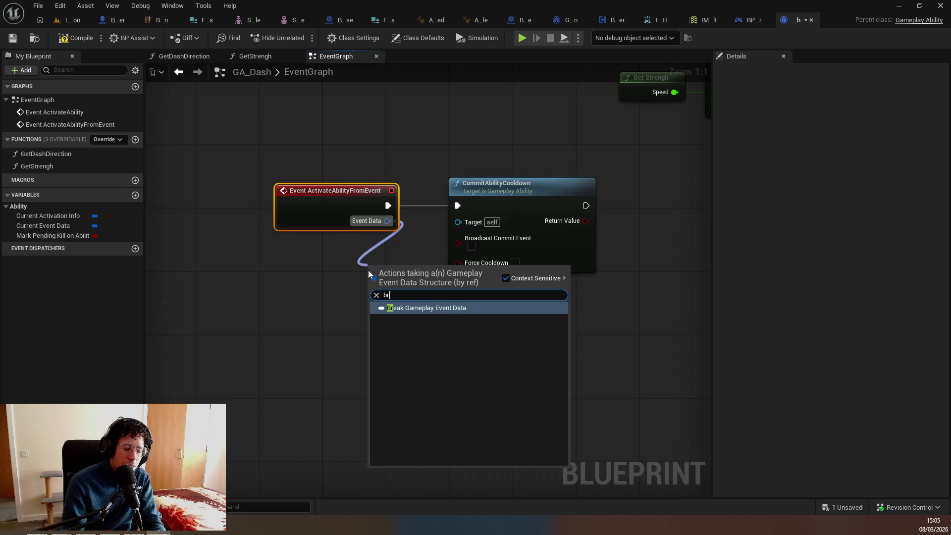
key(Return)
click(534, 268)
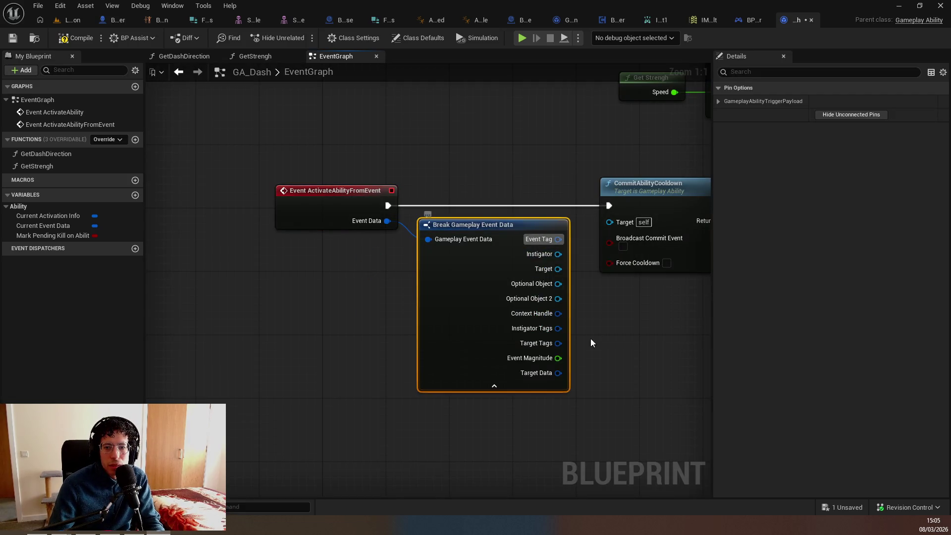
Add Get Hit Result from Target Data off the Target Data pin
drag(552, 378, 610, 392)
text(break)
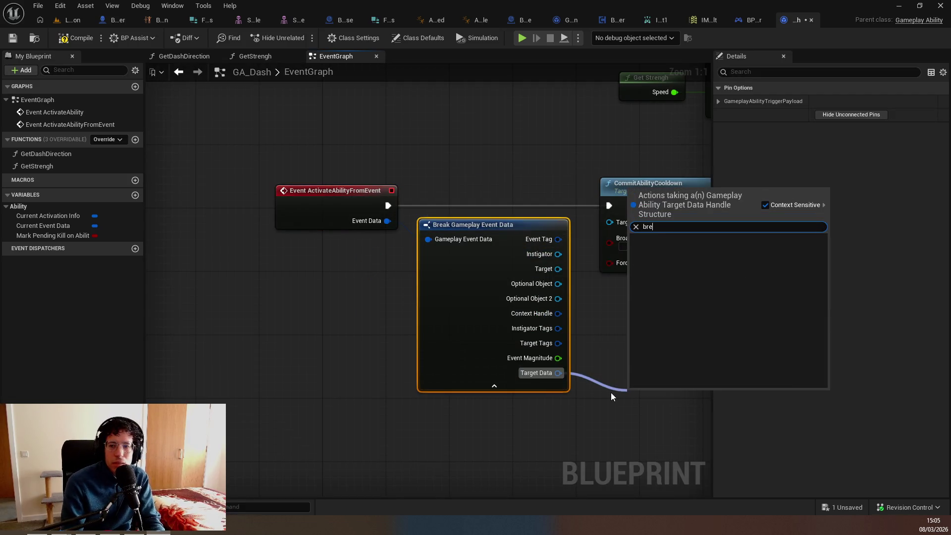
key(BackSpace)
key(BackSpace)
key(BackSpace)
text(hit)
key(Return)
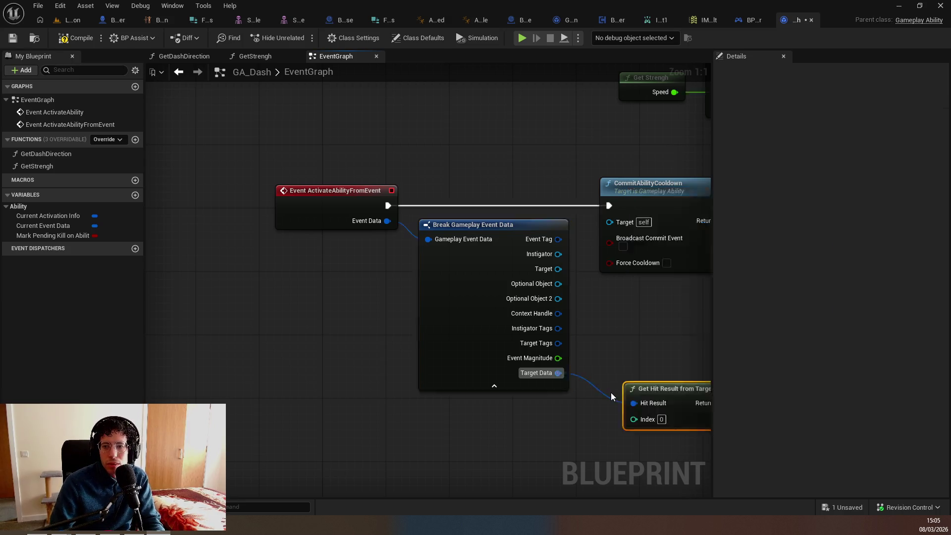
mouse_move(544, 338)
mouse_down()
mouse_move(421, 337)
mouse_move(512, 361)
mouse_up()
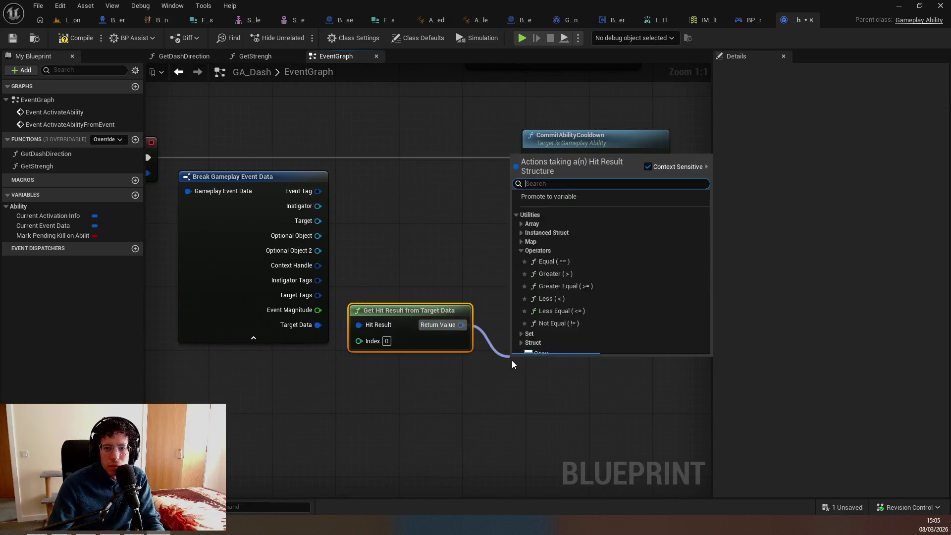
Add a Break Hit Result node from the hit result and centre it in view
text(break)
key(Return)
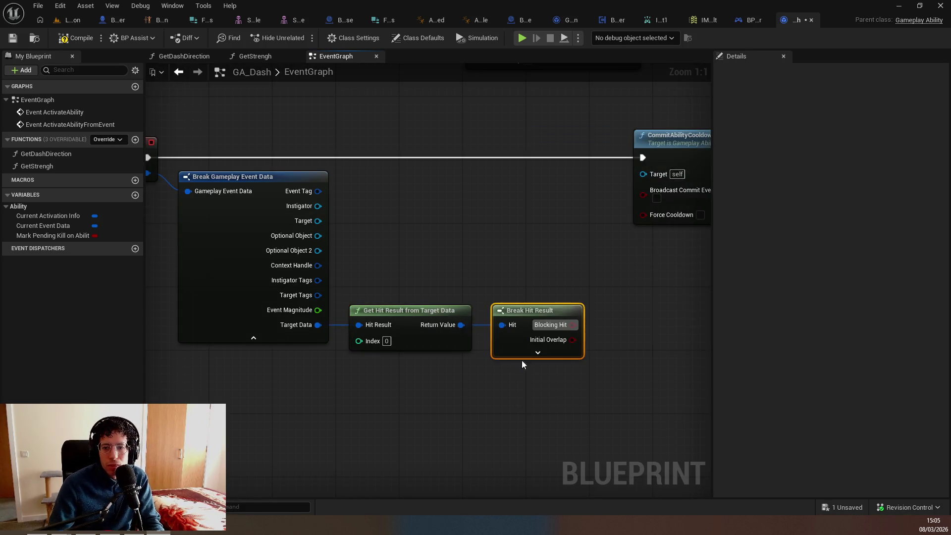
drag(600, 382, 361, 396)
scroll(347, 397, down, 2)
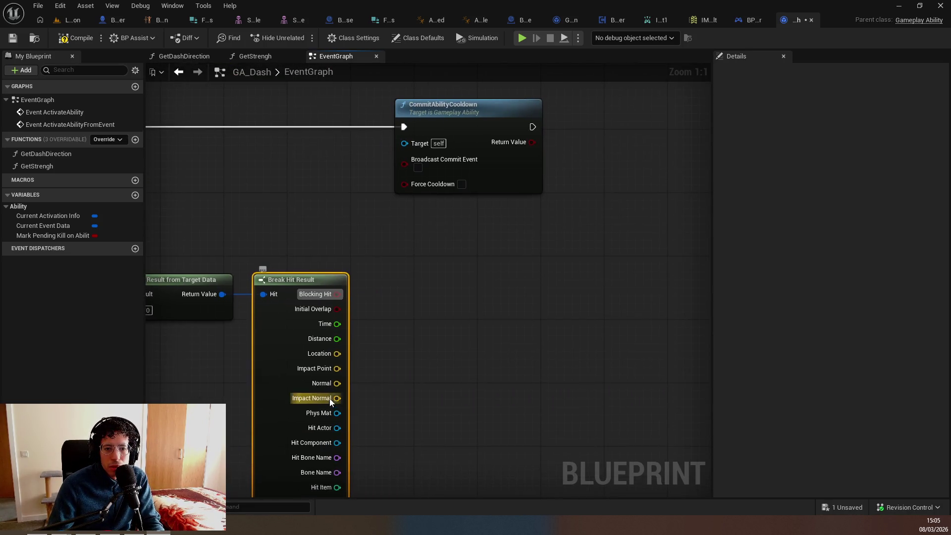
scroll(365, 350, down, 4)
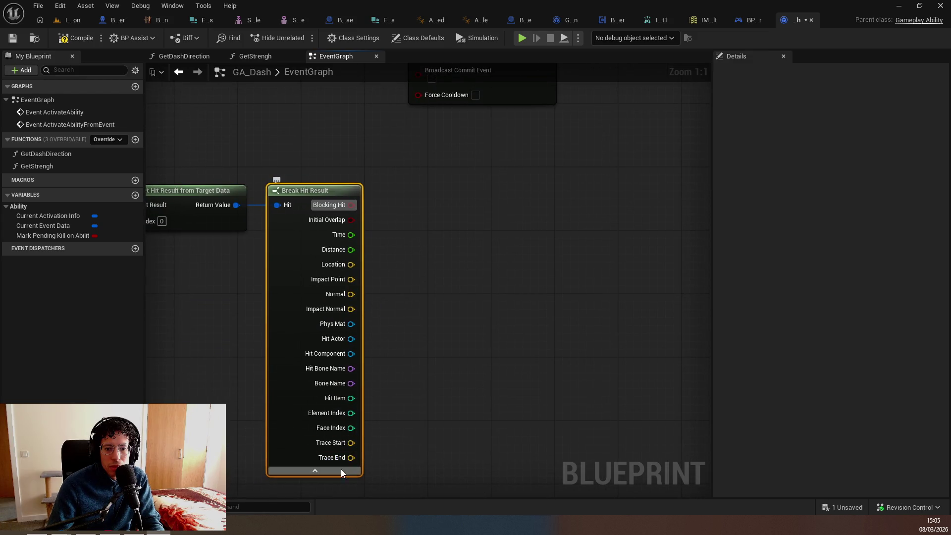
Switch to BP_ThirdPersonCharacter's event graph via the Ctrl+Tab asset switcher
key(ctrl+Tab)
key(ctrl+Tab)
scroll(372, 231, down, 1)
scroll(391, 275, down, 4)
click(386, 238)
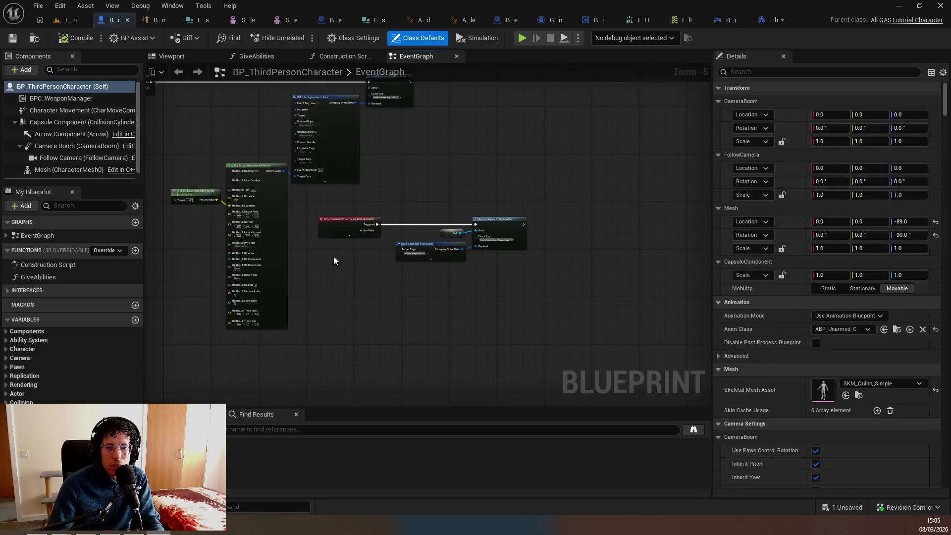
Cycle through the open assets, from FMovementProps and BP_WeaponBase to BPC_WeaponManager
scroll(334, 261, up, 3)
scroll(442, 242, up, 2)
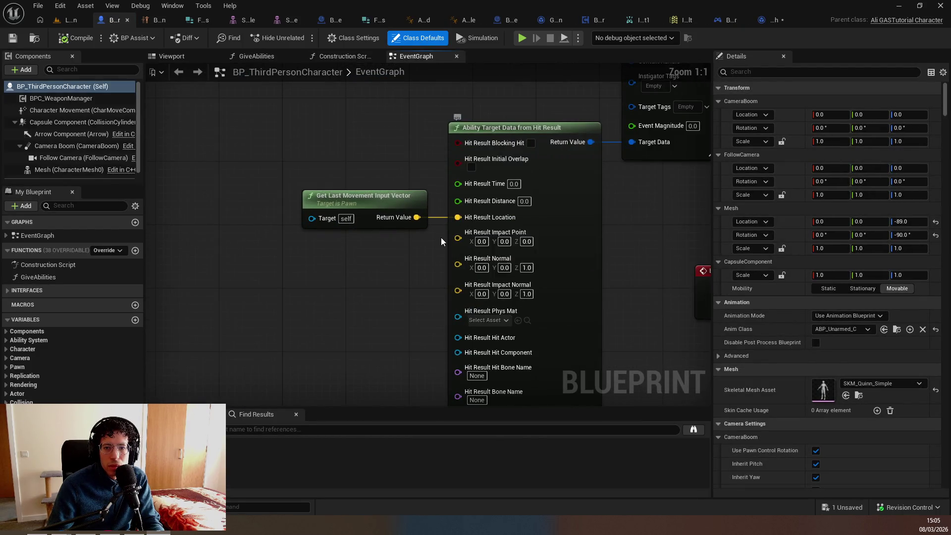
key(ctrl+Tab)
key(ctrl+Tab)
click(411, 304)
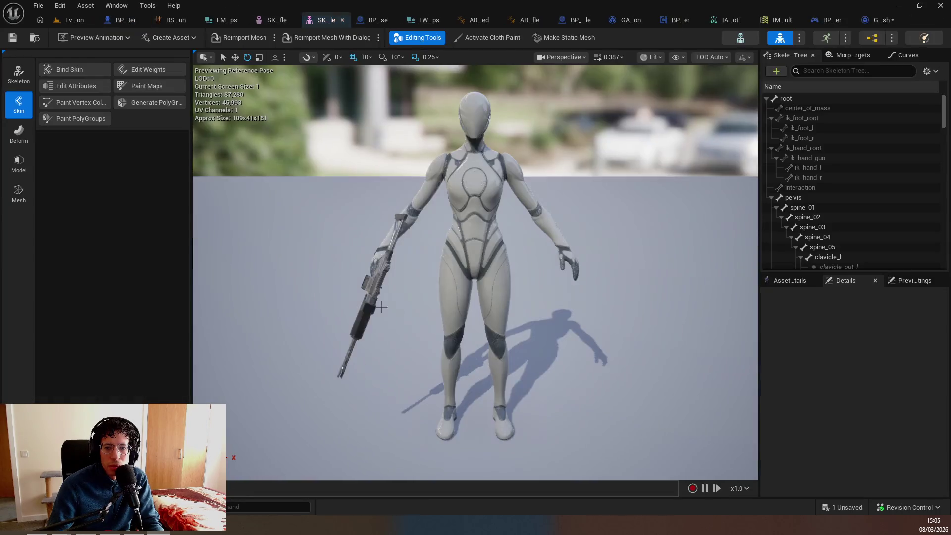
key(ctrl+Tab)
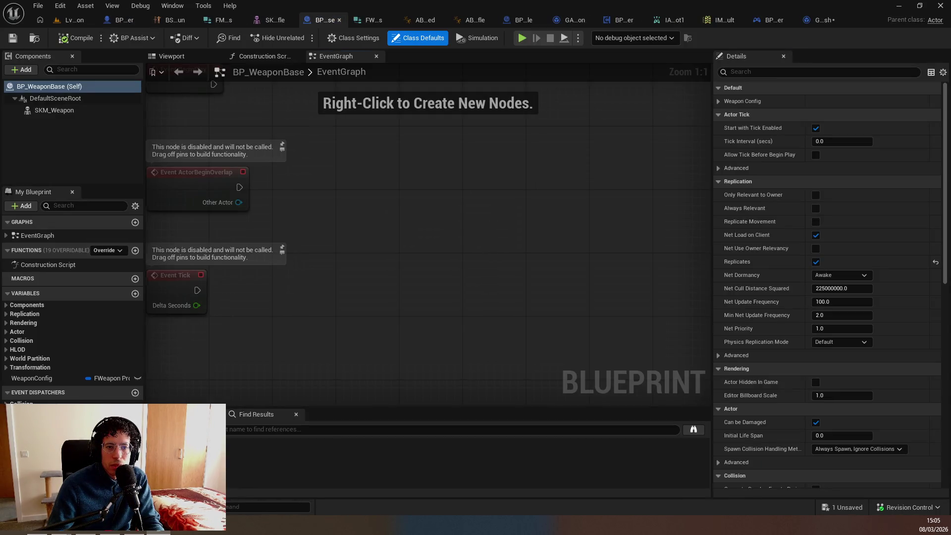
key(ctrl+Tab)
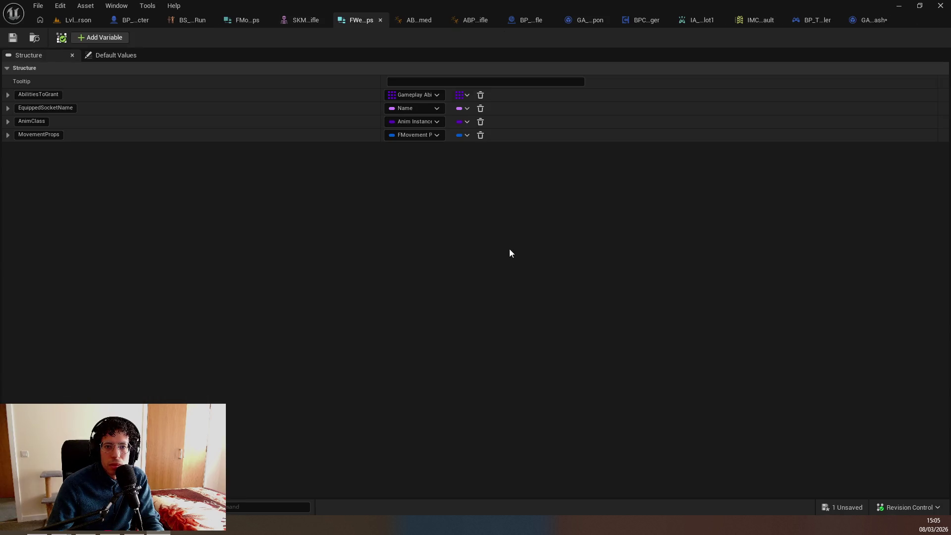
key(ctrl+Tab)
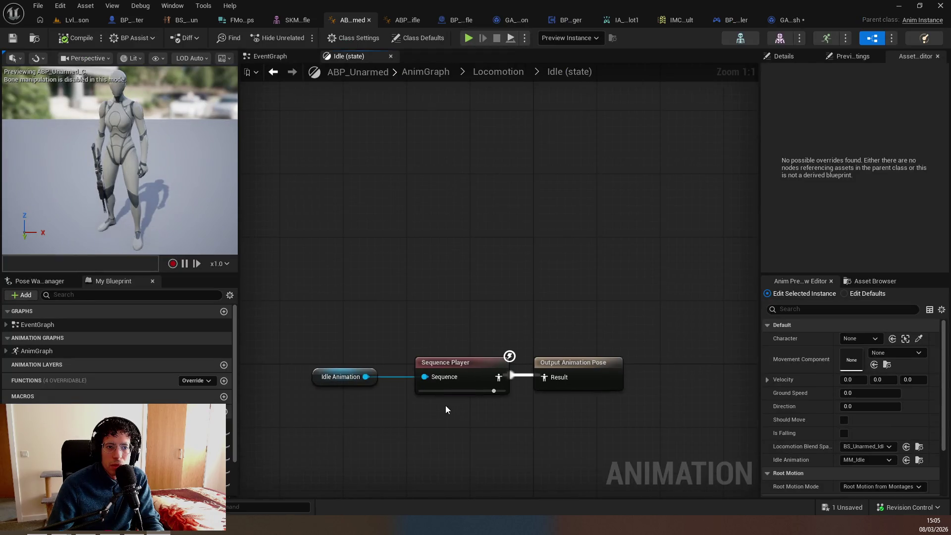
key(ctrl+Tab)
key(ctrl+Tab)
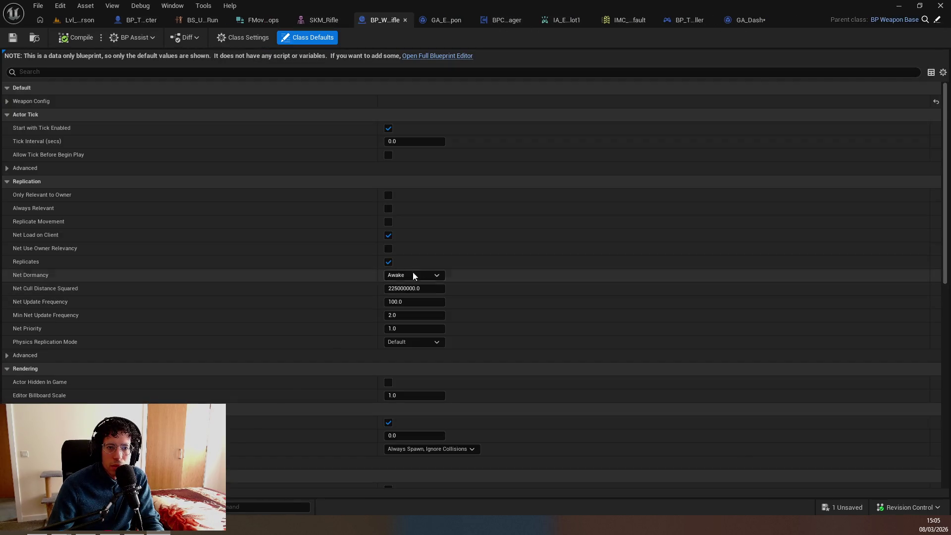
key(ctrl+Tab)
key(ctrl+Tab)
key(ctrl+Tab)
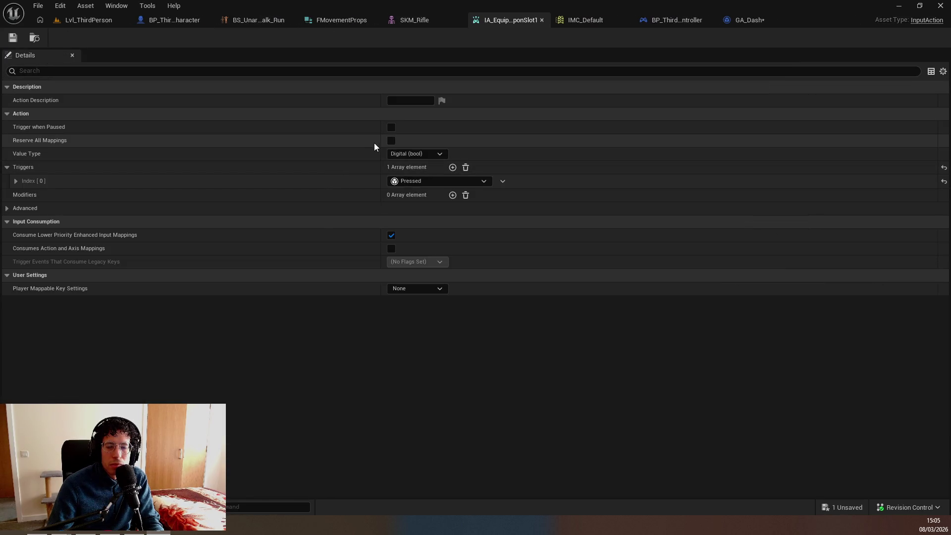
key(ctrl+Tab)
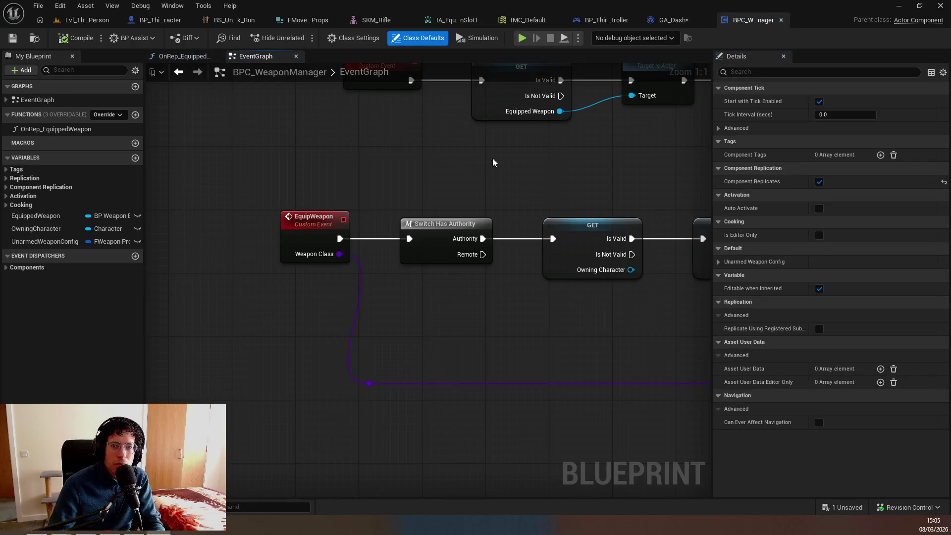
Return to GA_Dash, save it, and drag a wire from Break Hit Result's Location
click(670, 18)
key(ctrl+s)
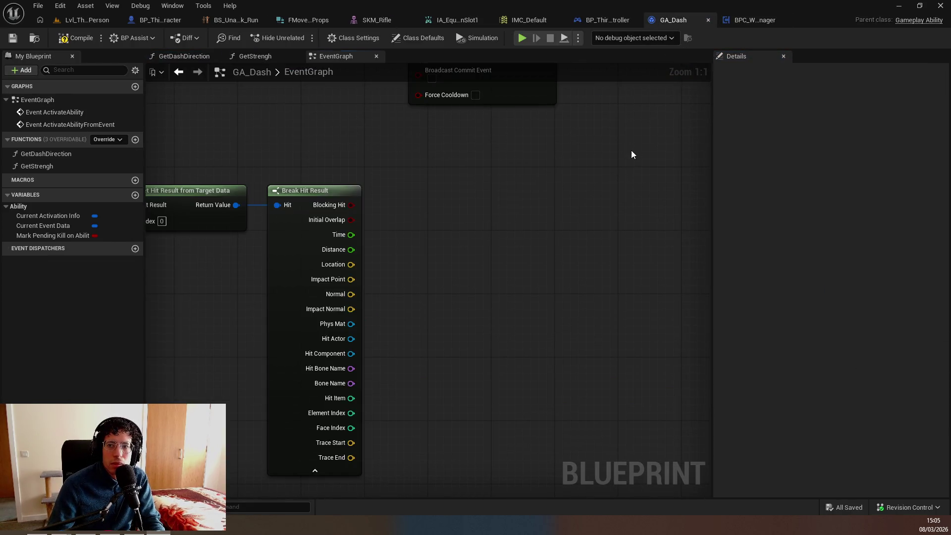
drag(351, 265, 388, 160)
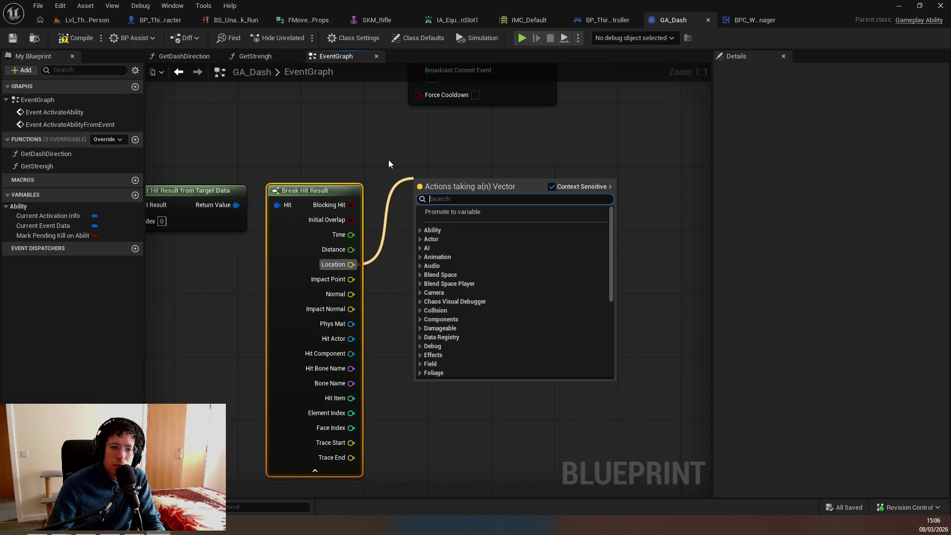
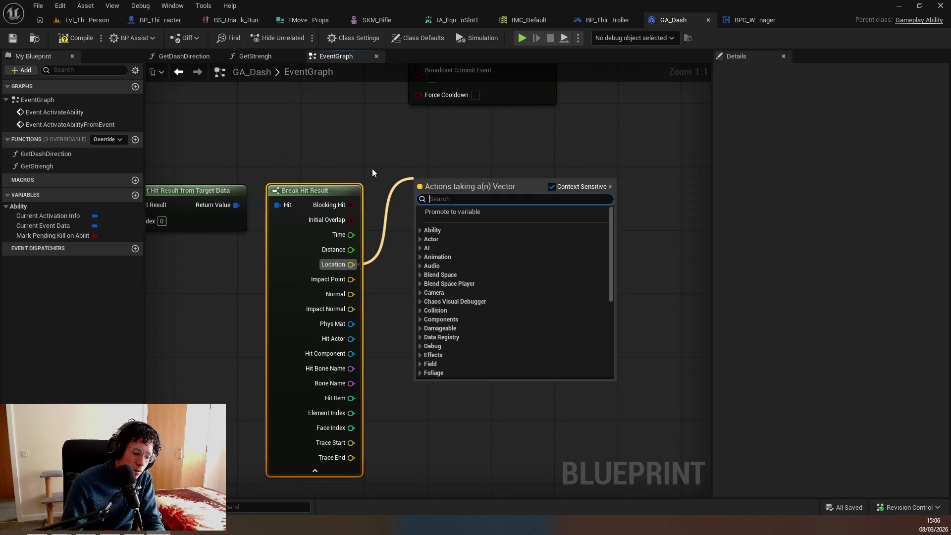
Add a Vector Is Zero node on the hit Location, then add and delete a trial Gate node
text(zero)
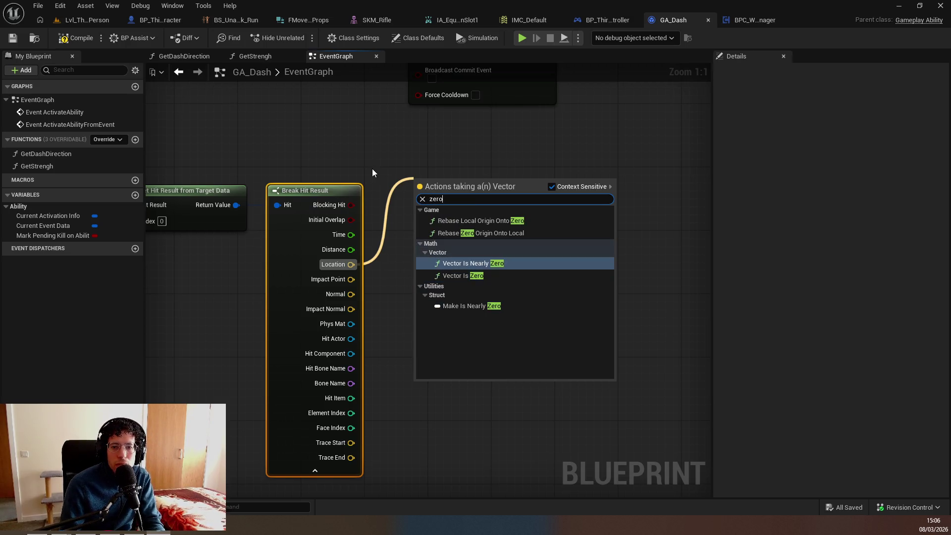
key(Return)
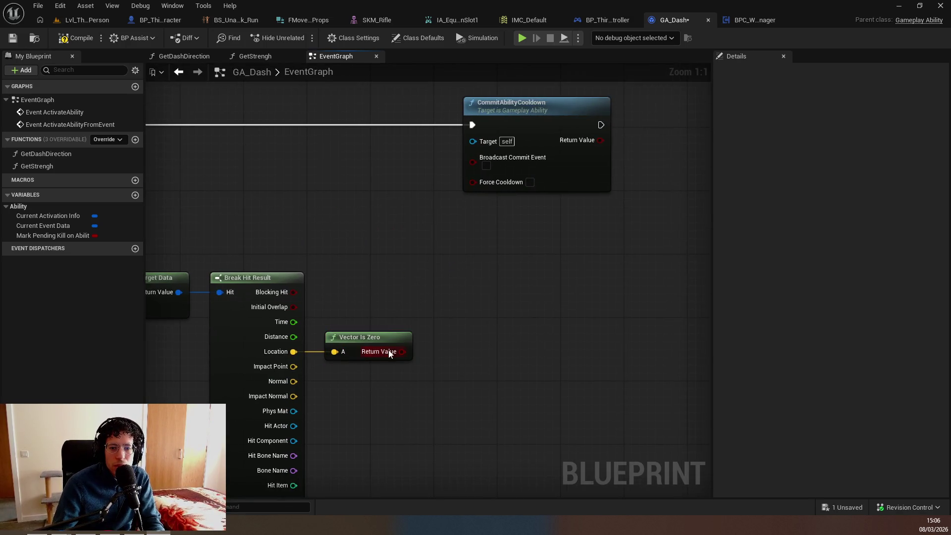
drag(390, 353, 445, 329)
text(gate)
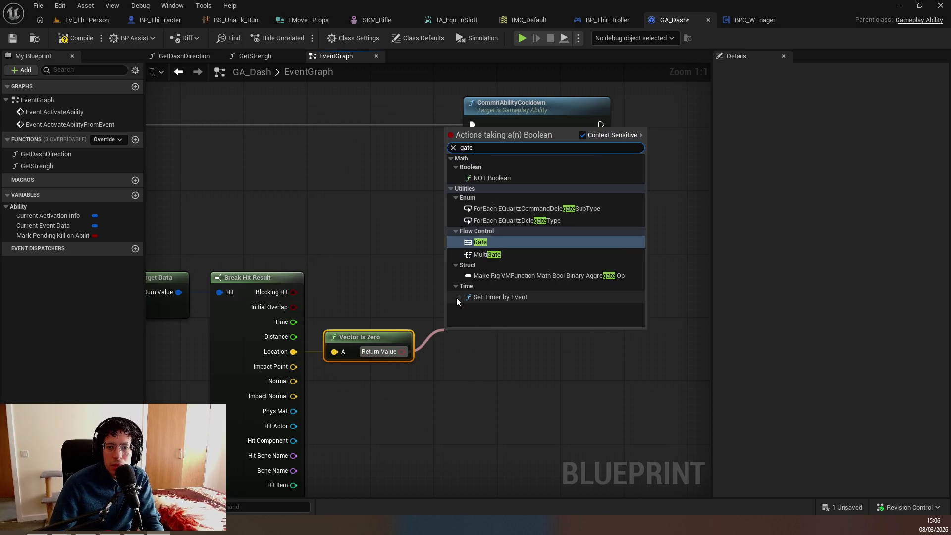
key(Return)
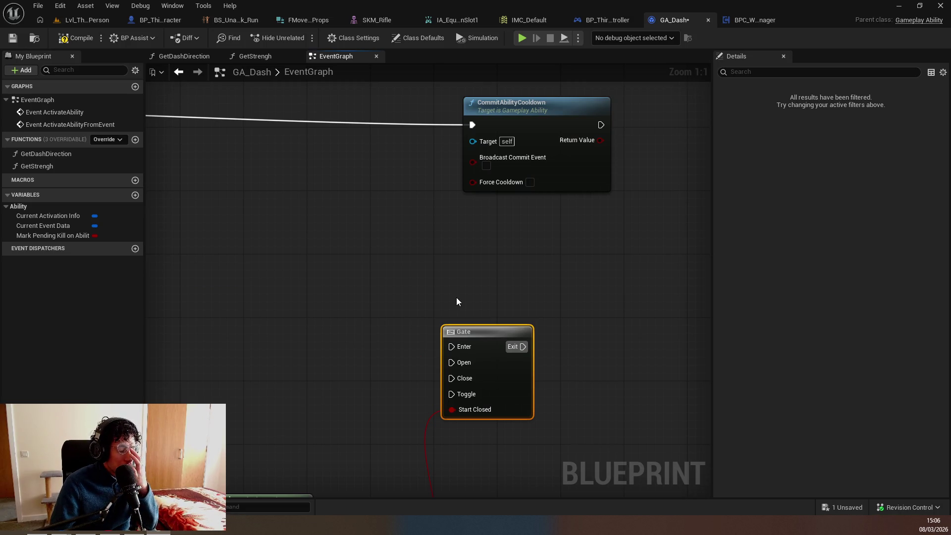
key(Delete)
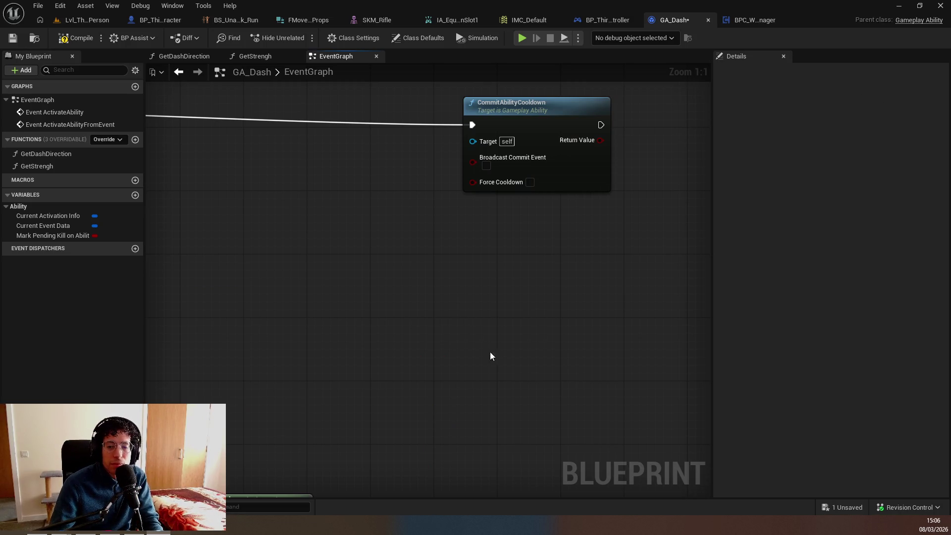
drag(483, 353, 483, 339)
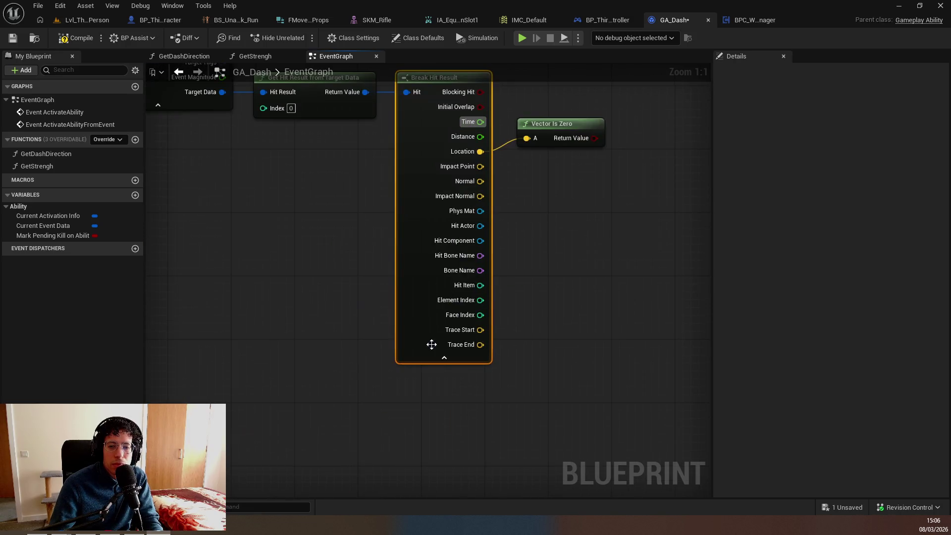
click(444, 357)
drag(440, 290, 470, 228)
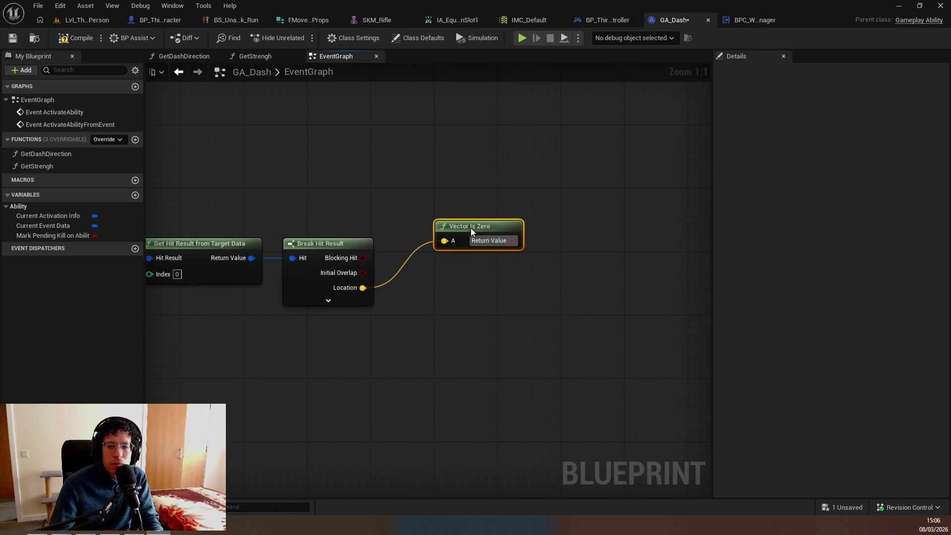
Try a Gate node once more, remove it, and reposition Vector Is Zero
drag(537, 222, 534, 193)
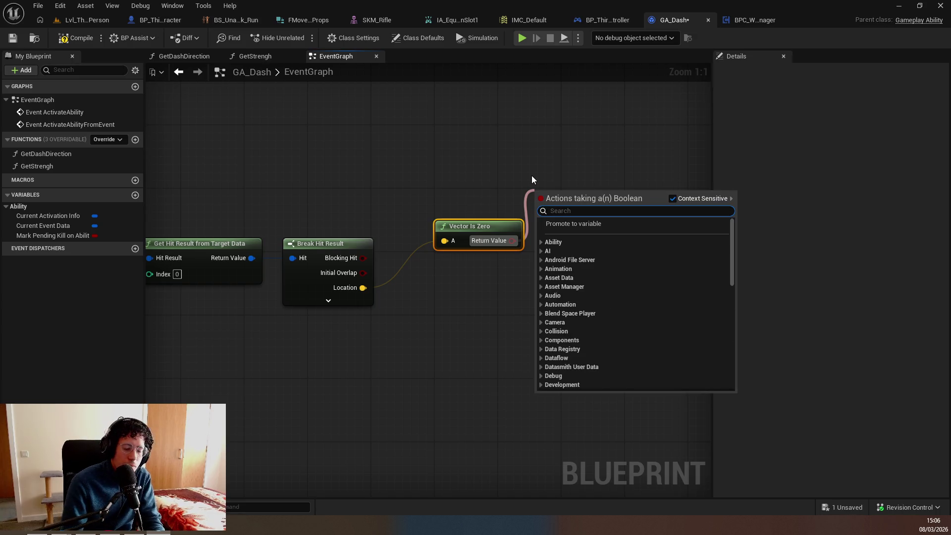
click(531, 168)
right_click(531, 168)
text(gate)
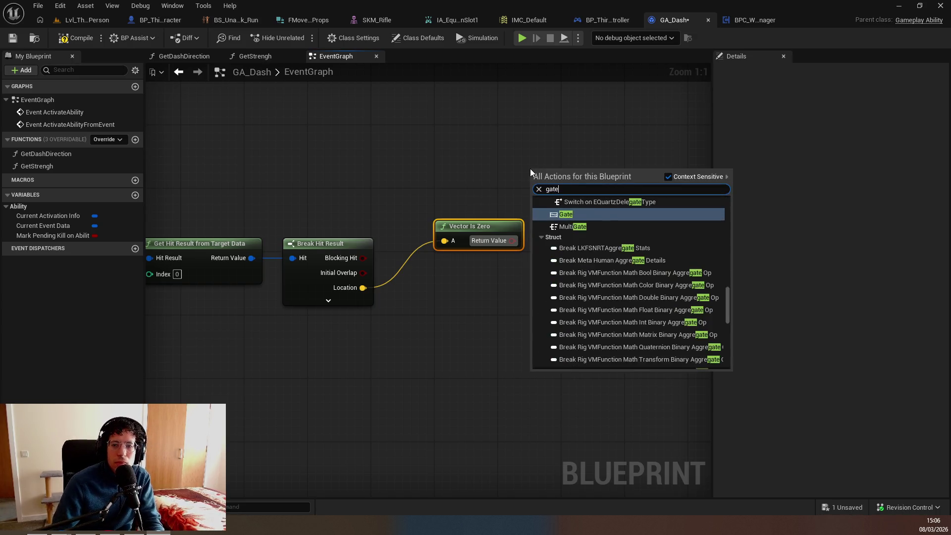
key(Return)
key(Delete)
mouse_move(504, 230)
mouse_down()
mouse_move(539, 191)
mouse_move(517, 221)
mouse_up()
Add a Select Int node from the zero-check result, straighten the wires, and raise it
drag(529, 233, 551, 213)
text(term)
key(BackSpace)
key(BackSpace)
key(BackSpace)
text(select)
key(Return)
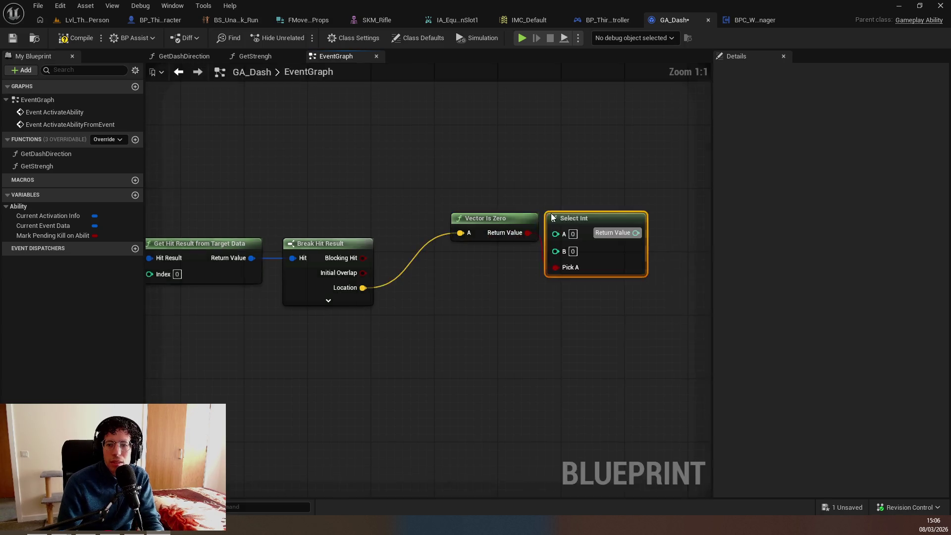
key(q)
right_click(448, 297)
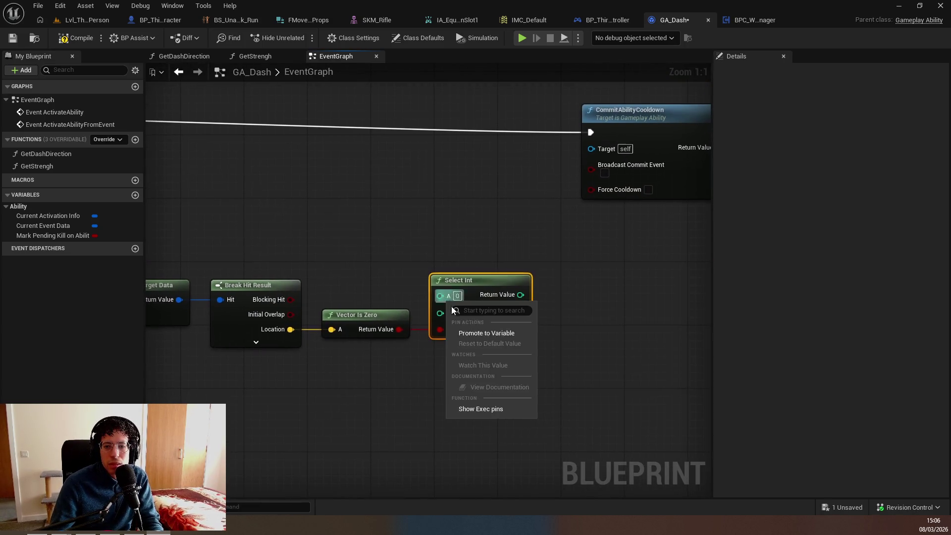
mouse_move(408, 364)
mouse_down()
mouse_move(446, 322)
mouse_move(511, 277)
mouse_move(453, 297)
mouse_move(272, 297)
mouse_move(402, 320)
mouse_move(322, 326)
mouse_up()
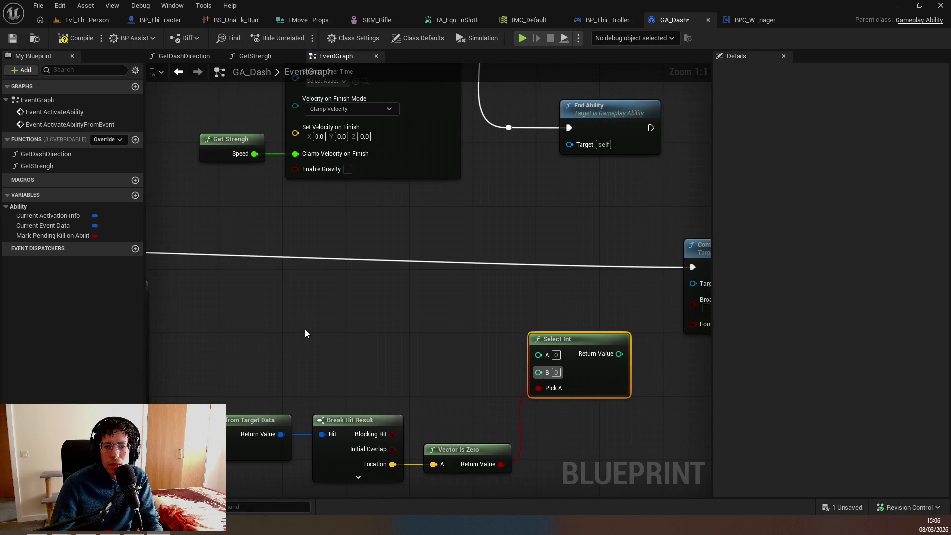
Add Get Avatar Actor from Actor Info feeding a Get Actor Forward Vector node
right_click(322, 325)
text(get ava)
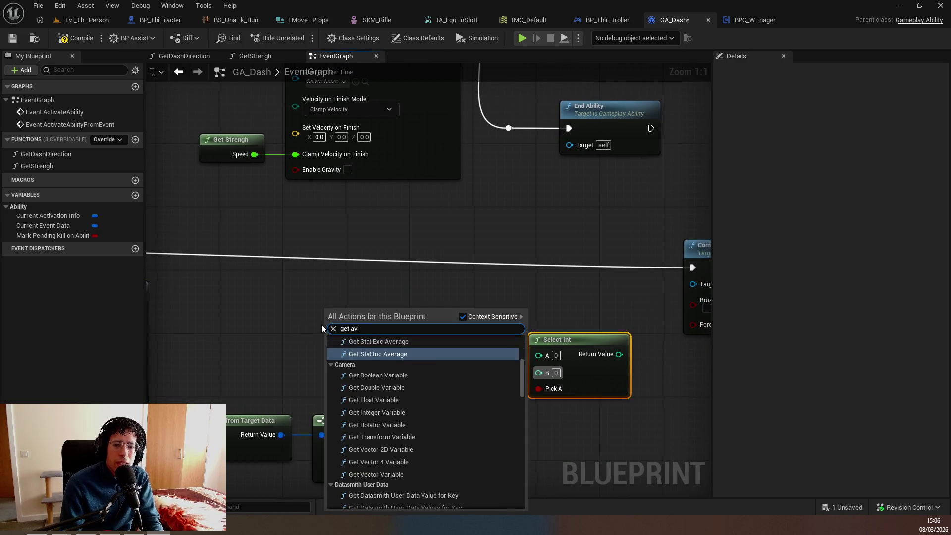
key(Return)
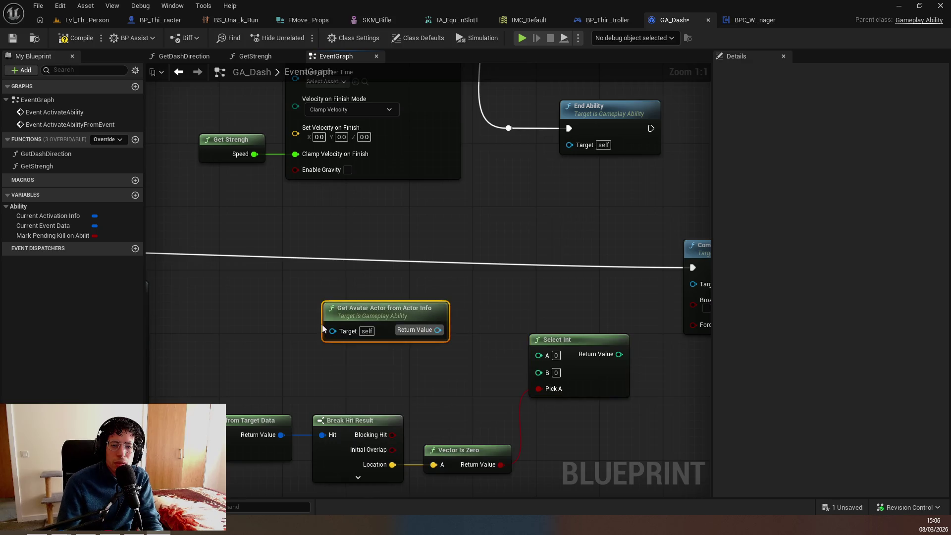
drag(438, 330, 403, 368)
text(get)
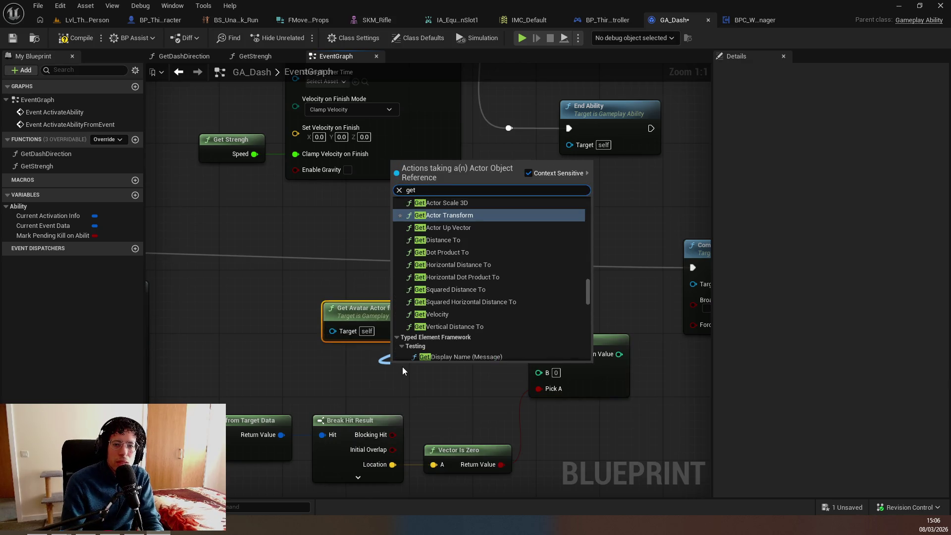
text( forward)
key(Return)
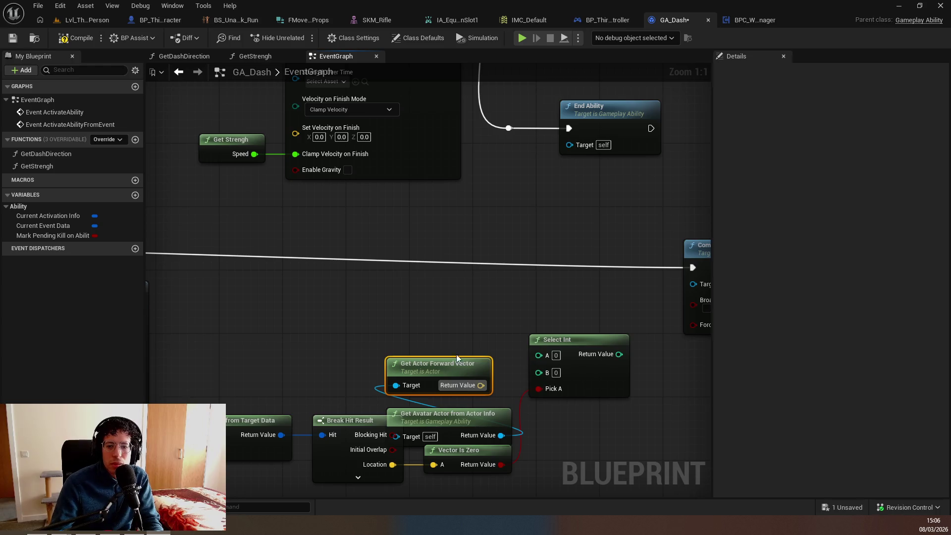
mouse_move(480, 390)
mouse_down()
mouse_move(541, 390)
mouse_move(437, 322)
mouse_move(539, 378)
mouse_move(545, 367)
mouse_up()
key(Escape)
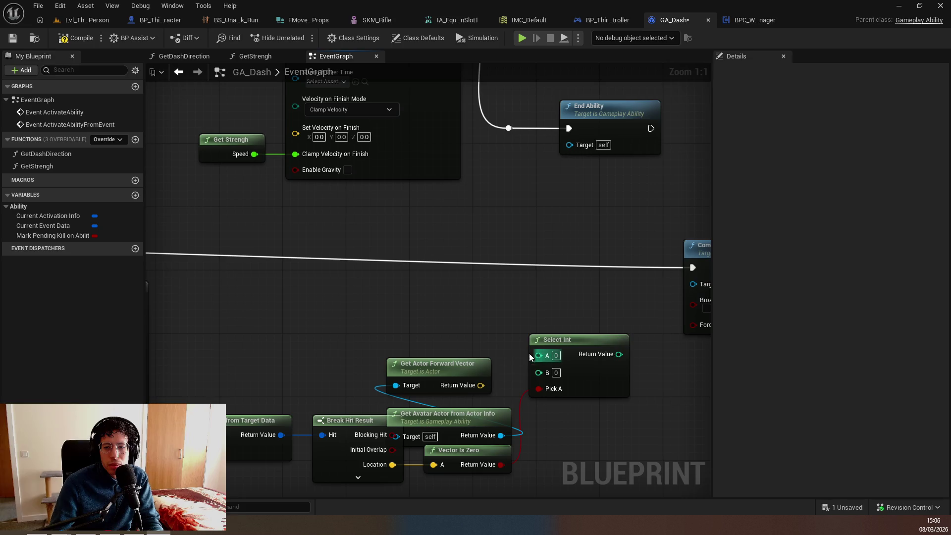
Replace Select Int with a Select Vector: forward vector as A, hit Location as B
click(582, 381)
key(Delete)
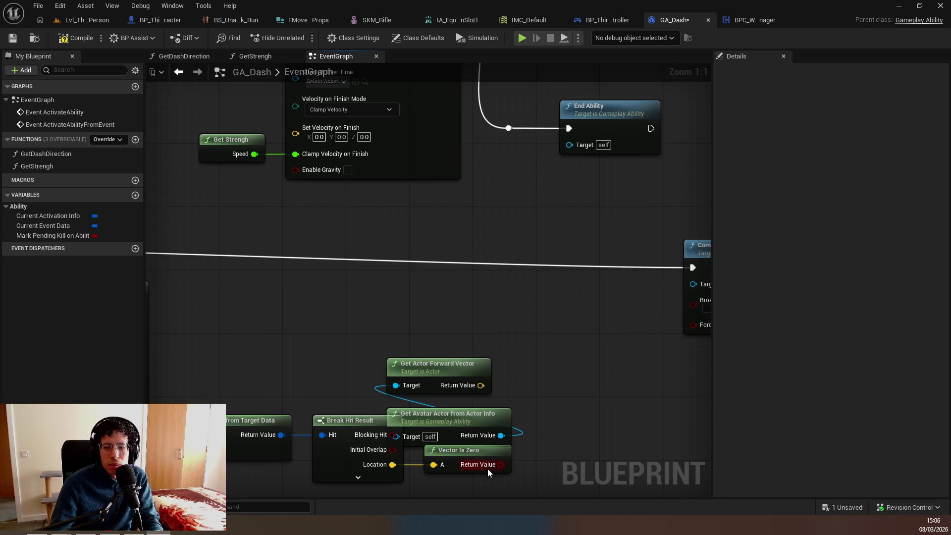
drag(488, 469, 536, 436)
text(select)
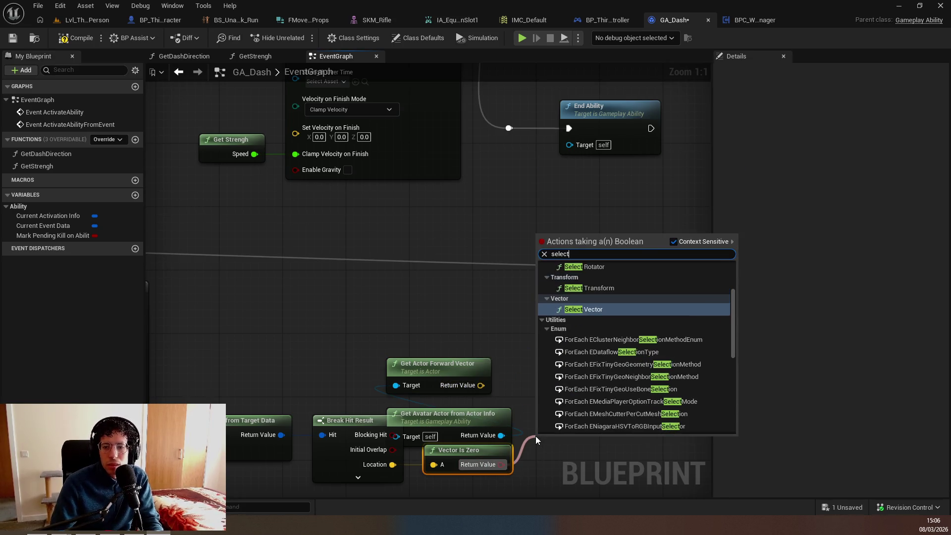
key(Return)
drag(480, 386, 542, 426)
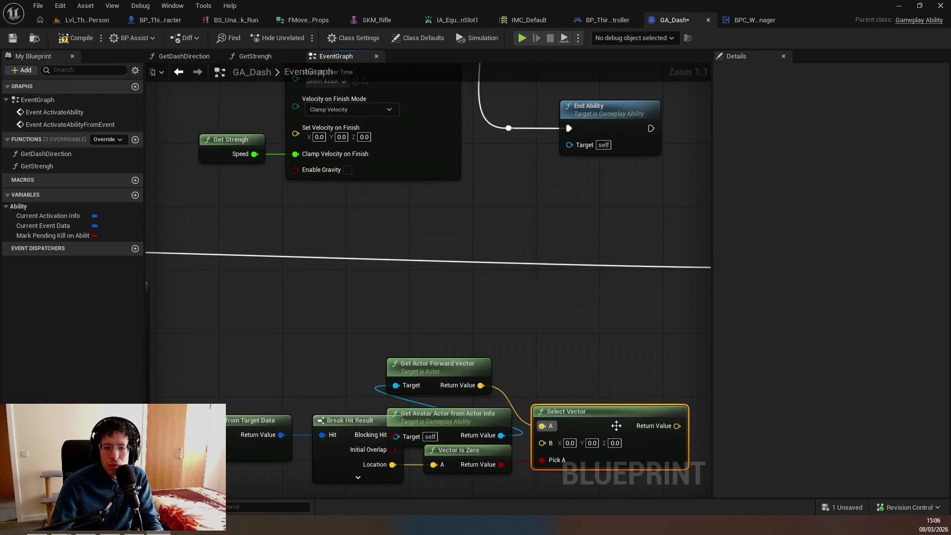
drag(616, 425, 644, 362)
mouse_move(392, 465)
mouse_down()
mouse_move(588, 425)
mouse_move(570, 377)
mouse_up()
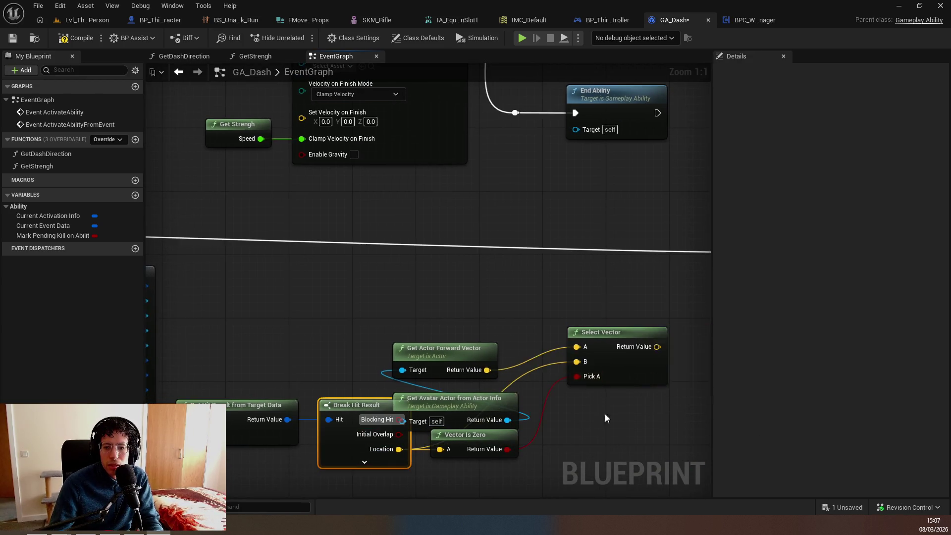
Route Select Vector's result to Apply Root Motion's World Direction and collapse Break Gameplay Event Data
drag(606, 419, 445, 463)
mouse_move(388, 394)
mouse_down()
mouse_move(416, 403)
mouse_move(366, 448)
mouse_move(468, 329)
mouse_up()
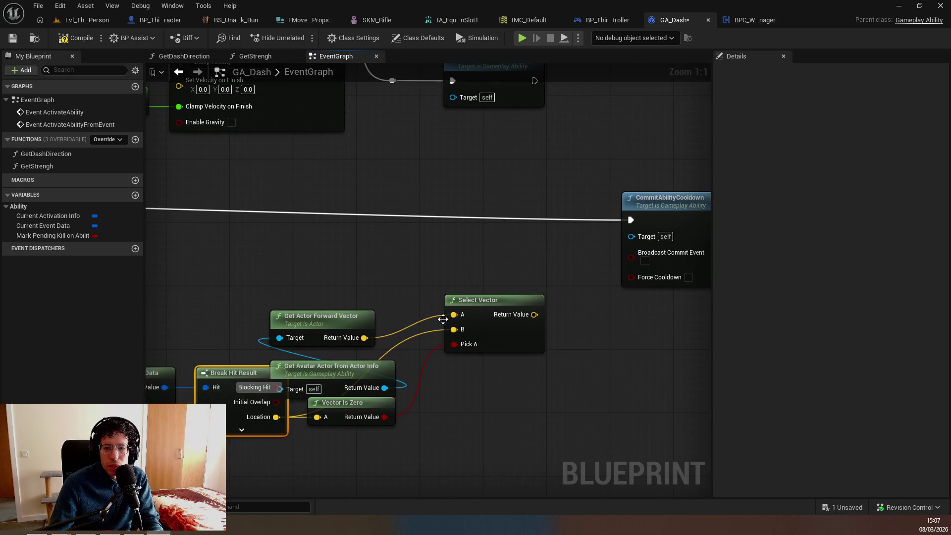
mouse_move(430, 376)
mouse_down()
mouse_move(312, 388)
mouse_move(403, 378)
mouse_move(322, 347)
mouse_up()
key(Escape)
scroll(335, 318, down, 2)
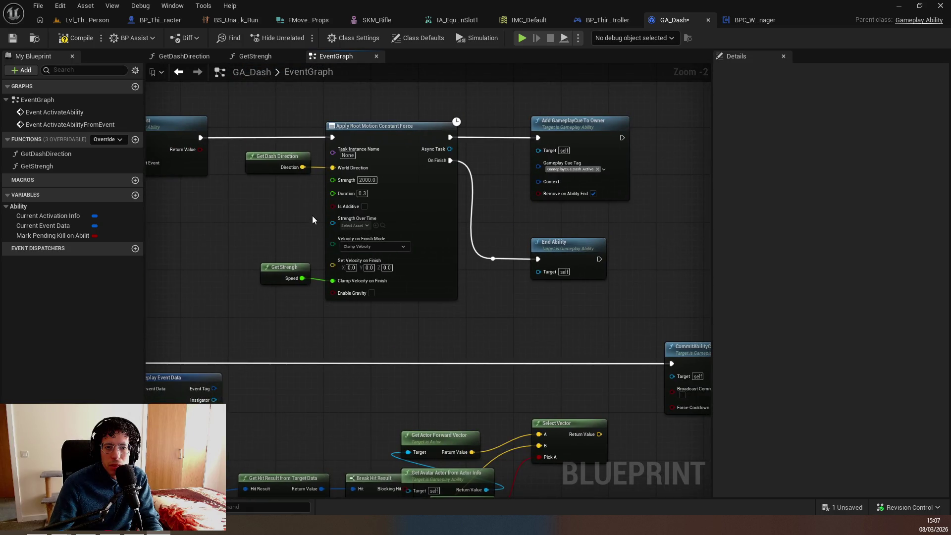
drag(421, 337, 442, 246)
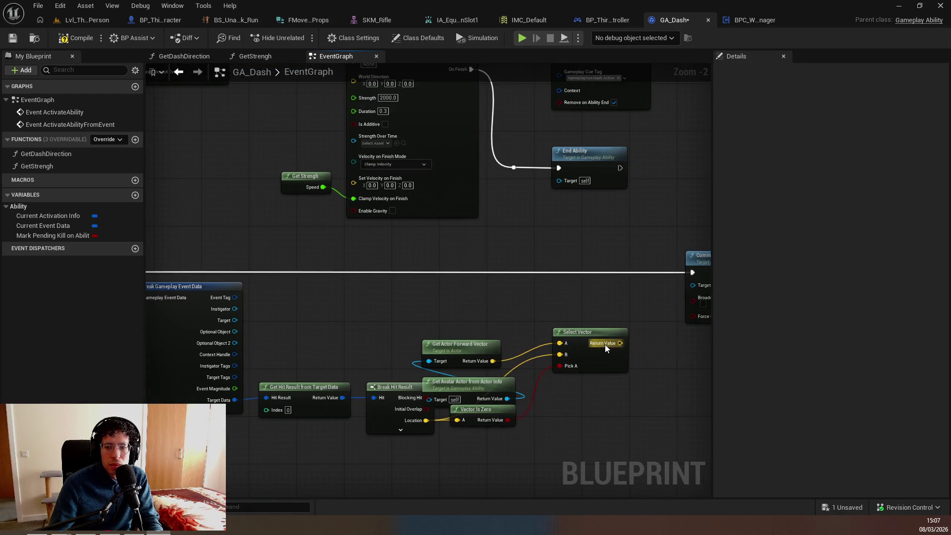
key(shift+l)
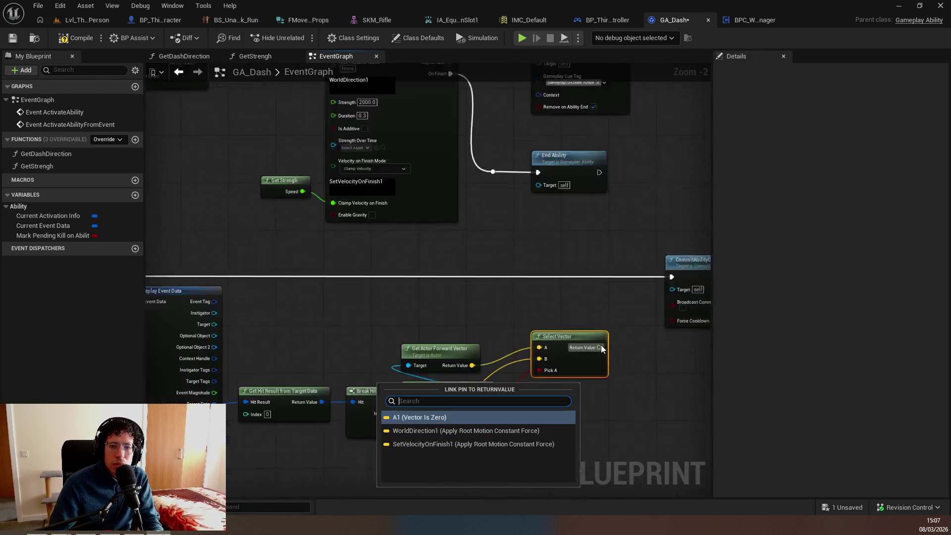
scroll(336, 261, down, 2)
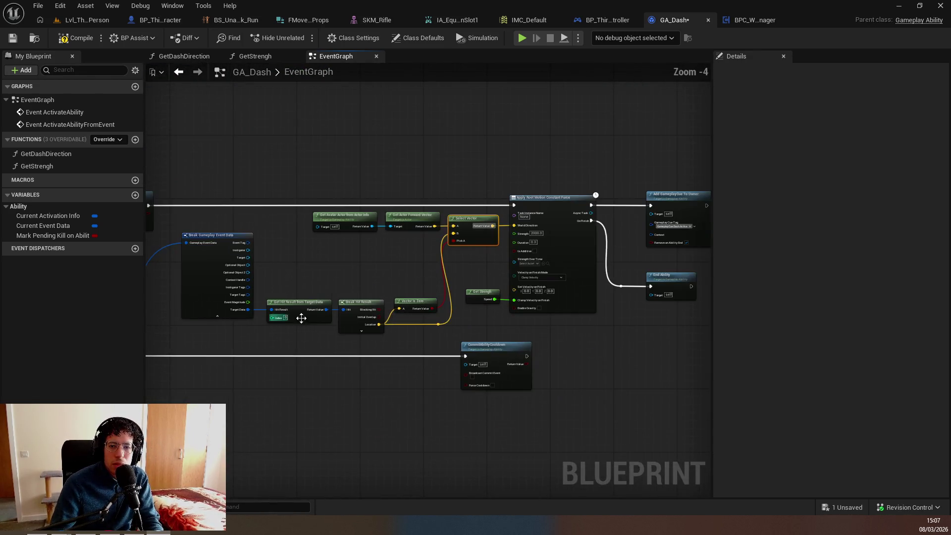
drag(301, 318, 477, 315)
click(394, 314)
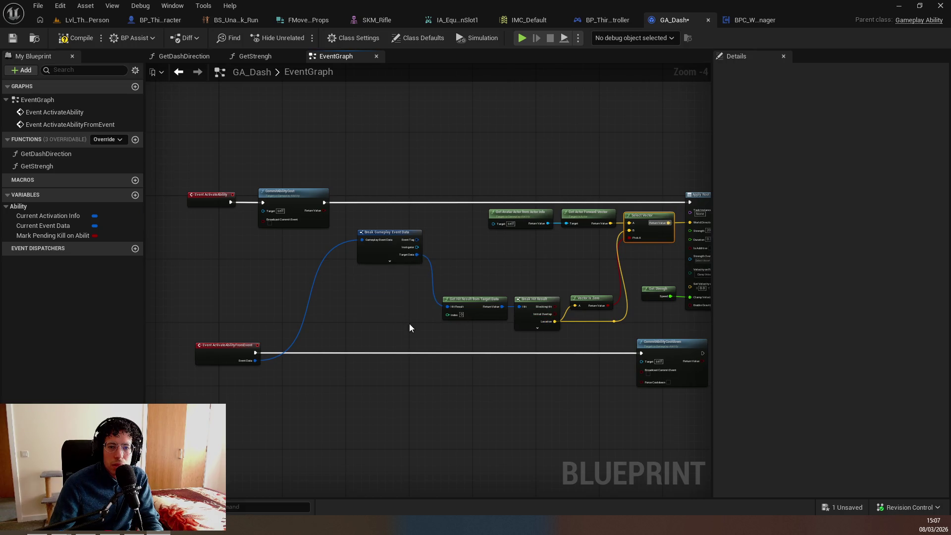
Straighten the wires and browse the overridable ability functions
key(q)
mouse_move(412, 301)
mouse_down()
mouse_move(435, 323)
mouse_move(389, 328)
mouse_move(528, 308)
mouse_up()
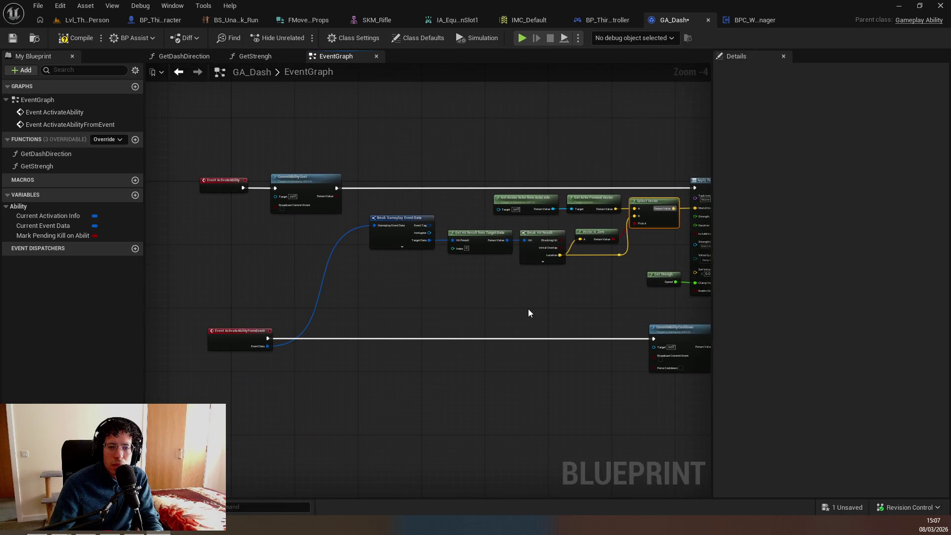
scroll(313, 308, up, 1)
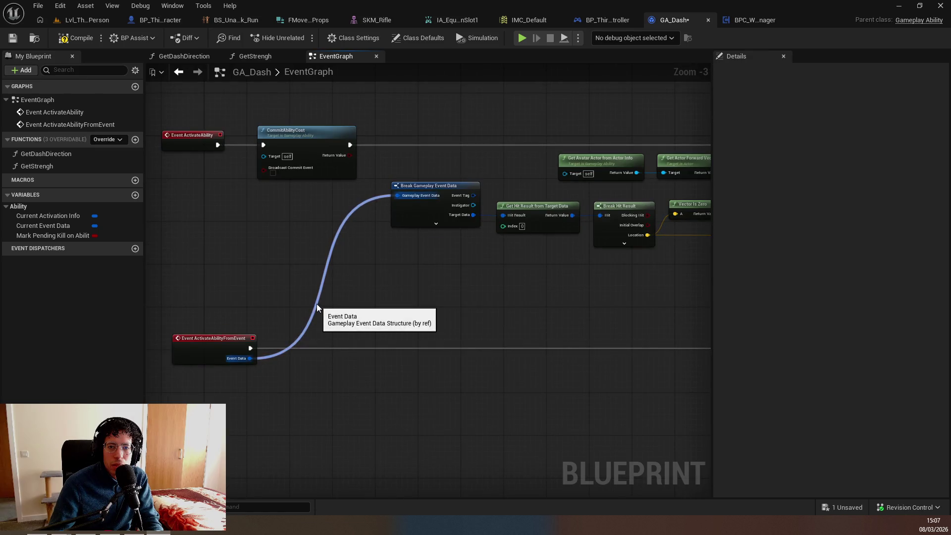
mouse_move(406, 314)
mouse_down()
mouse_move(161, 282)
mouse_move(550, 311)
mouse_move(187, 281)
mouse_up()
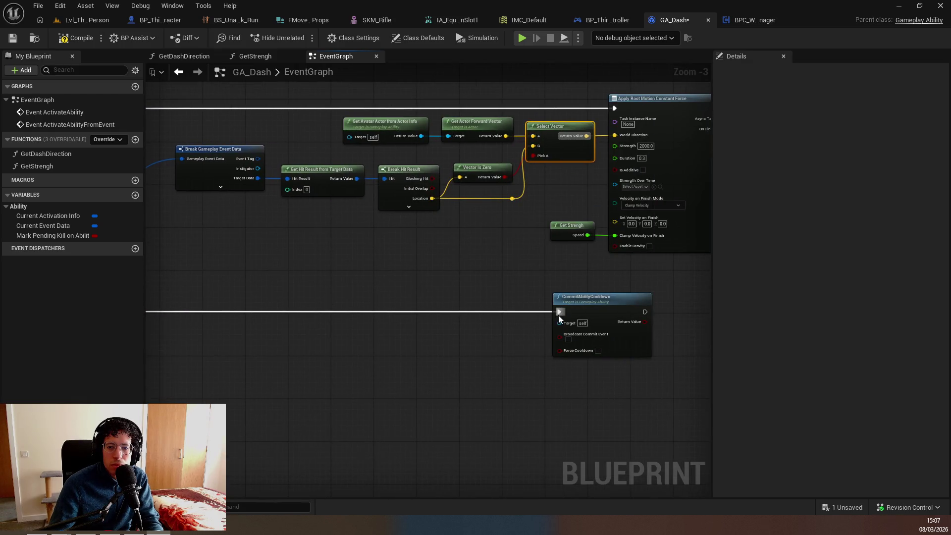
drag(452, 309, 408, 344)
mouse_move(131, 278)
mouse_down()
mouse_move(386, 340)
mouse_move(465, 331)
mouse_up()
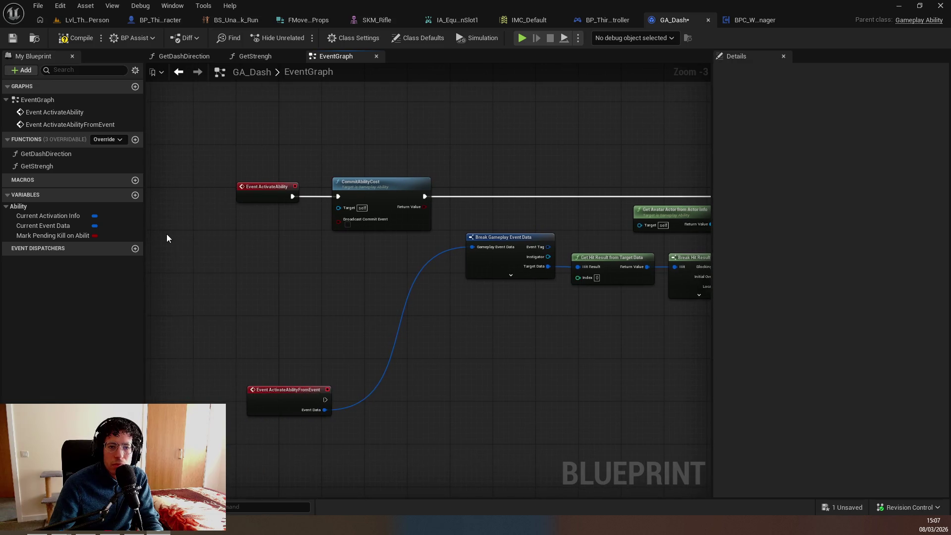
click(101, 140)
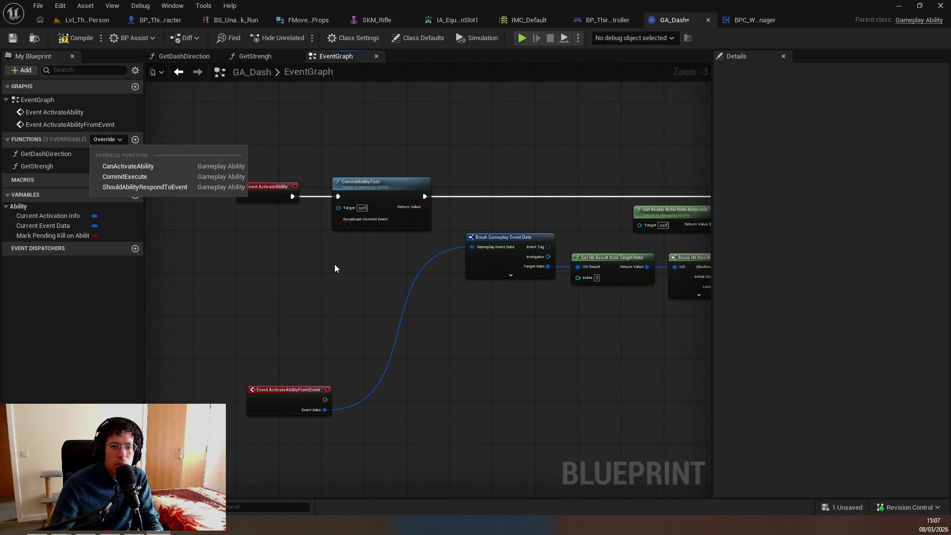
scroll(334, 268, down, 4)
scroll(390, 231, up, 4)
drag(540, 244, 384, 272)
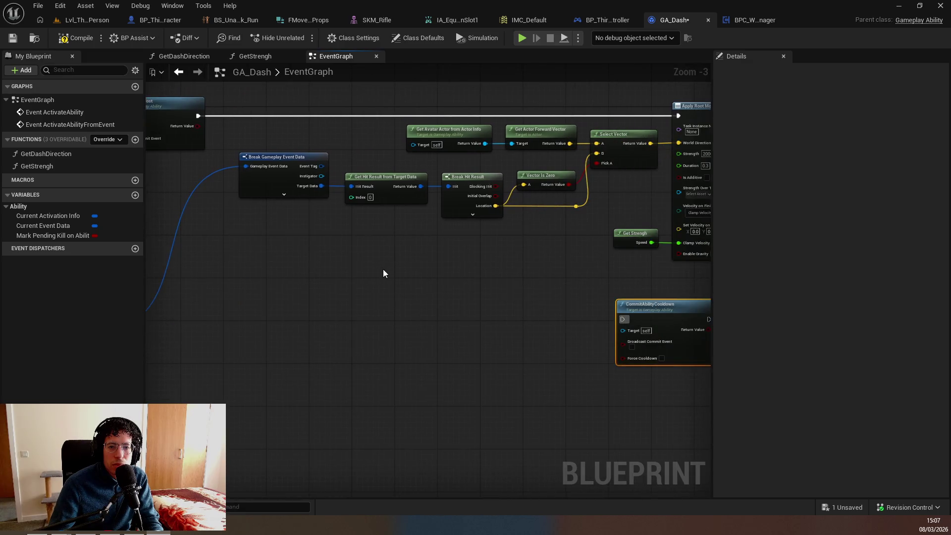
scroll(376, 260, up, 1)
Search for an end-ability node, cancel, and recheck the override list
right_click(411, 266)
text(enavu)
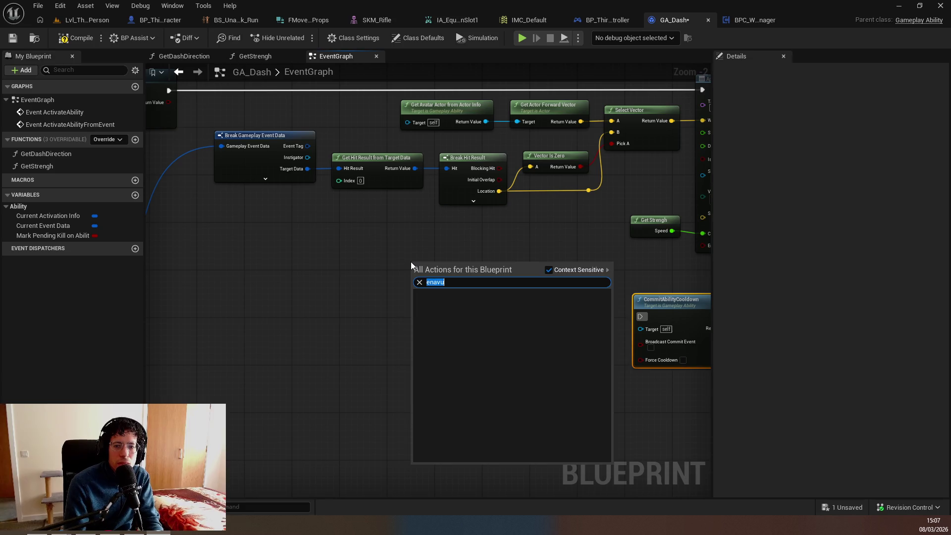
text(end abil)
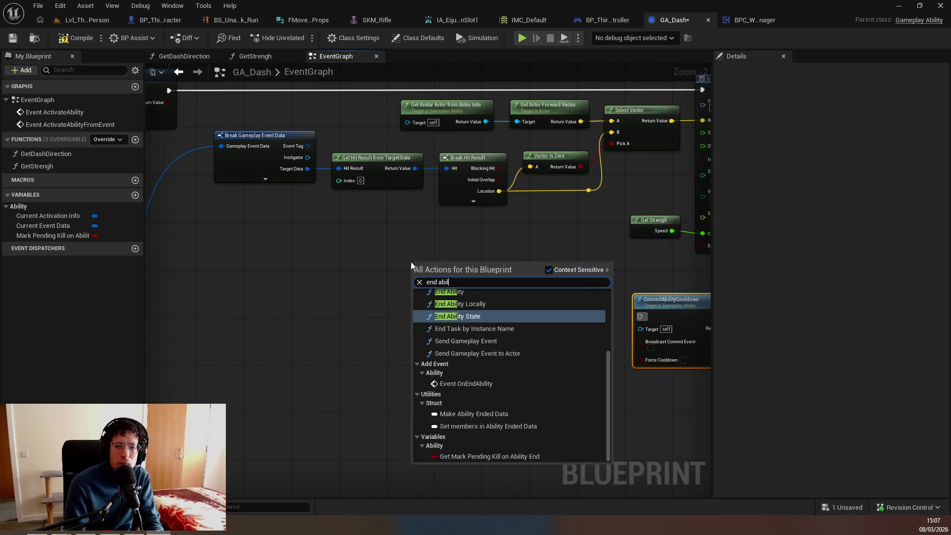
key(Up)
key(Up)
key(Return)
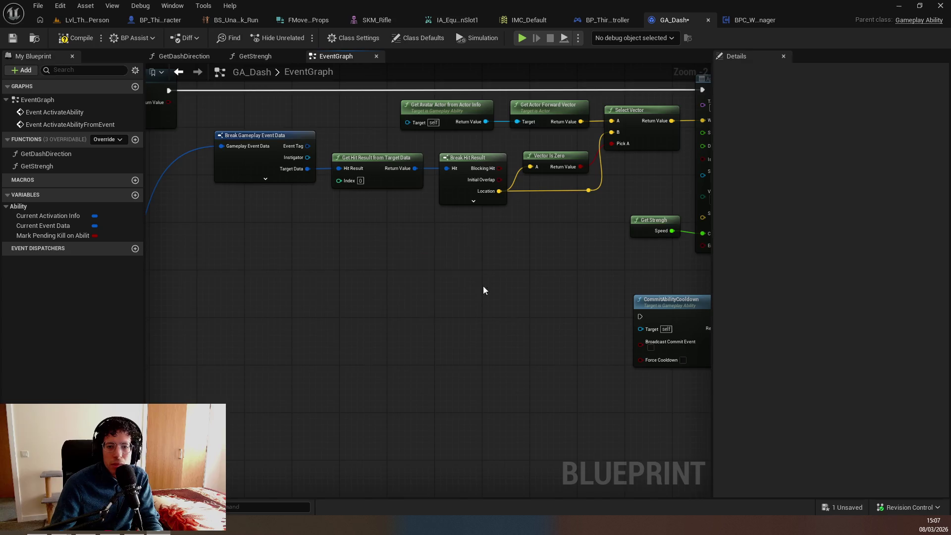
click(108, 139)
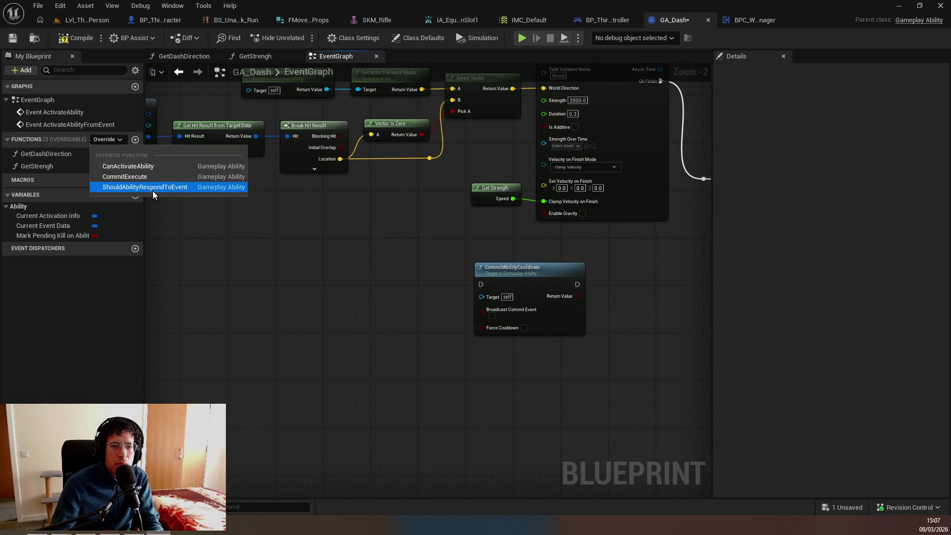
click(246, 273)
scroll(309, 284, up, 1)
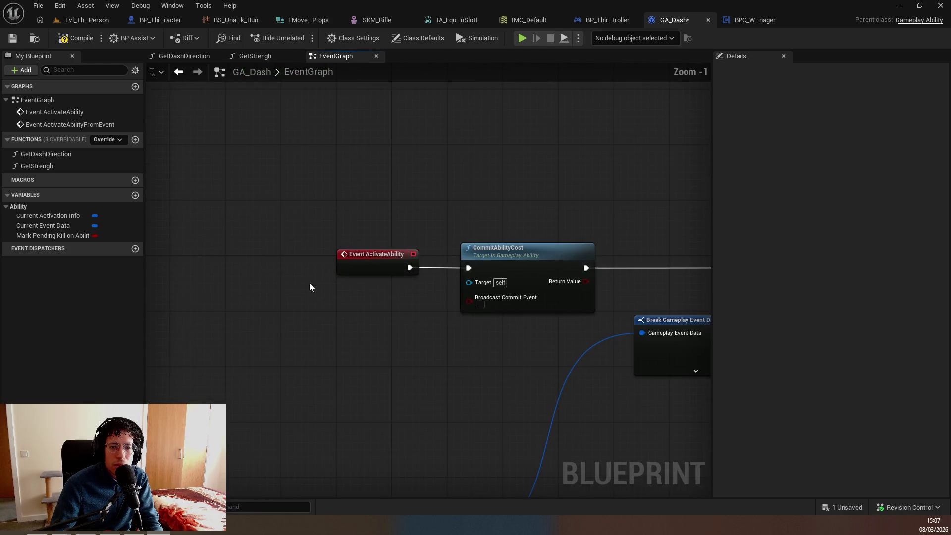
drag(438, 323, 319, 297)
Place Event OnEndAbility beside CommitAbilityCooldown and move ActivateAbilityFromEvent near CommitAbilityCost
right_click(319, 288)
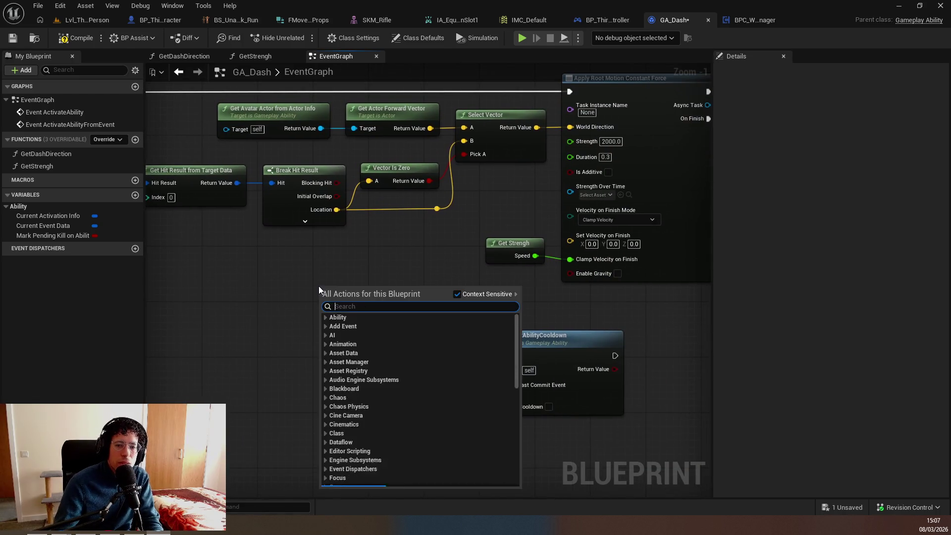
text(event)
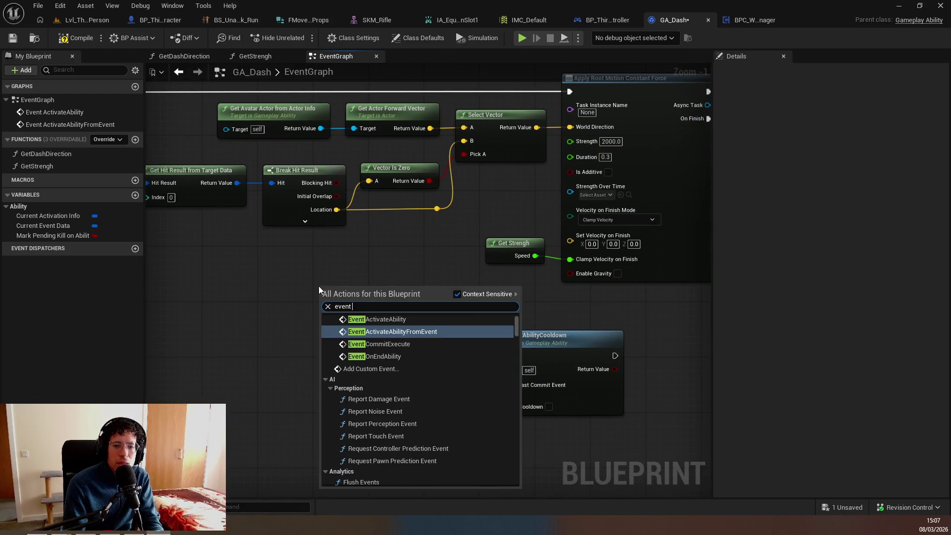
key(Down)
key(Down)
key(Return)
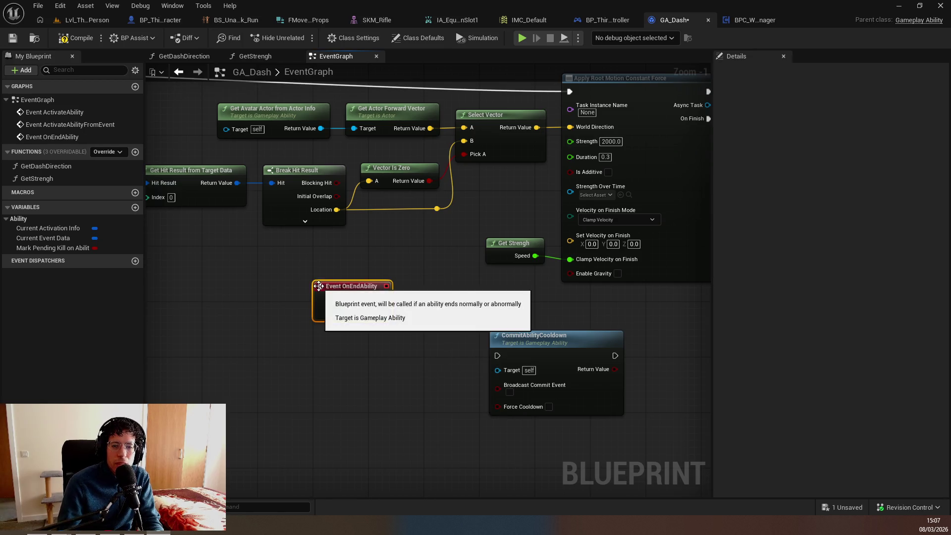
drag(375, 314, 403, 369)
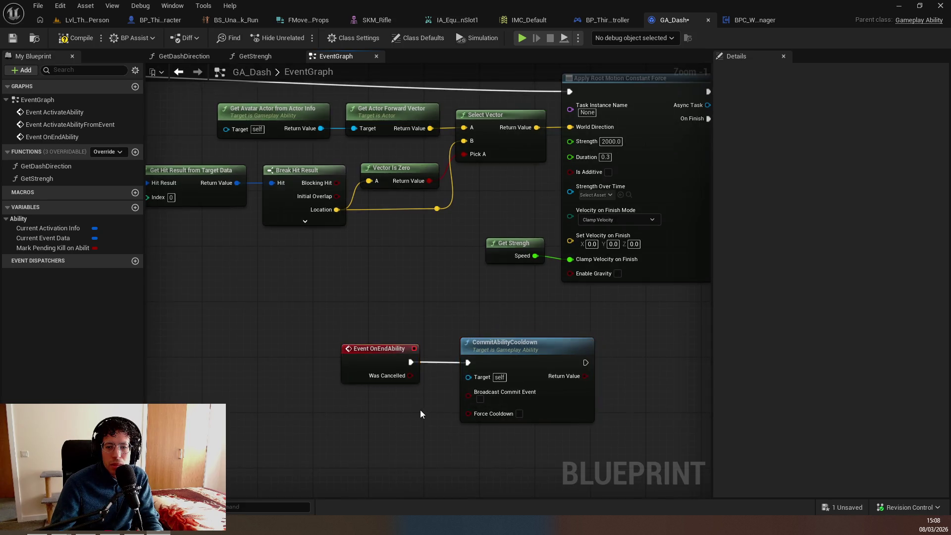
scroll(421, 409, down, 3)
mouse_move(248, 346)
mouse_down()
mouse_move(299, 300)
mouse_move(290, 311)
mouse_move(409, 317)
mouse_up()
scroll(290, 311, up, 2)
scroll(291, 311, up, 1)
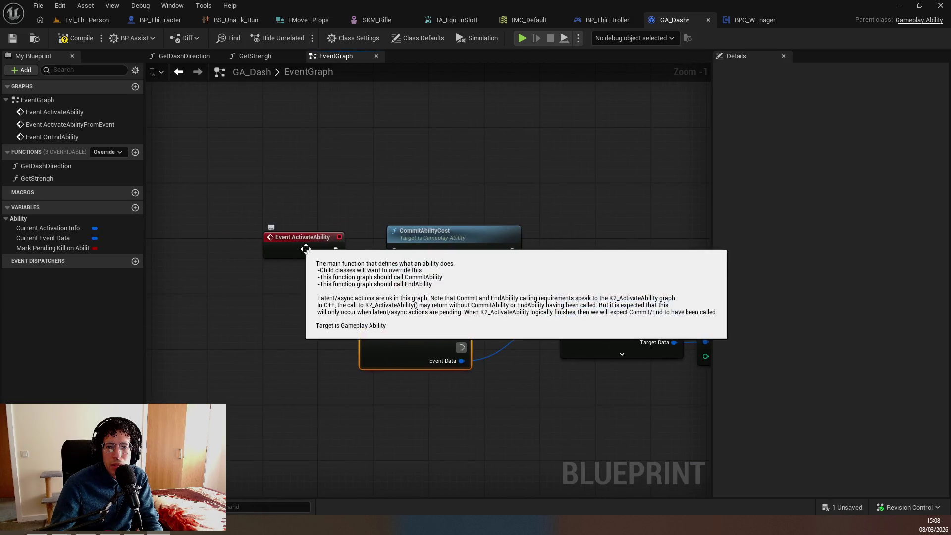
drag(463, 290, 285, 292)
click(285, 292)
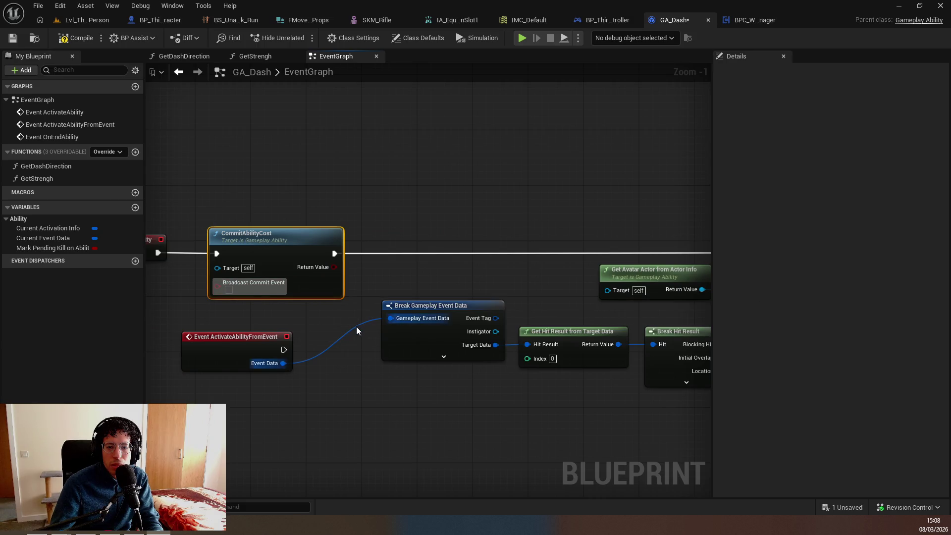
Wire CommitAbilityCost to run from Event ActivateAbilityFromEvent
drag(407, 355, 168, 346)
click(189, 322)
drag(397, 417, 305, 298)
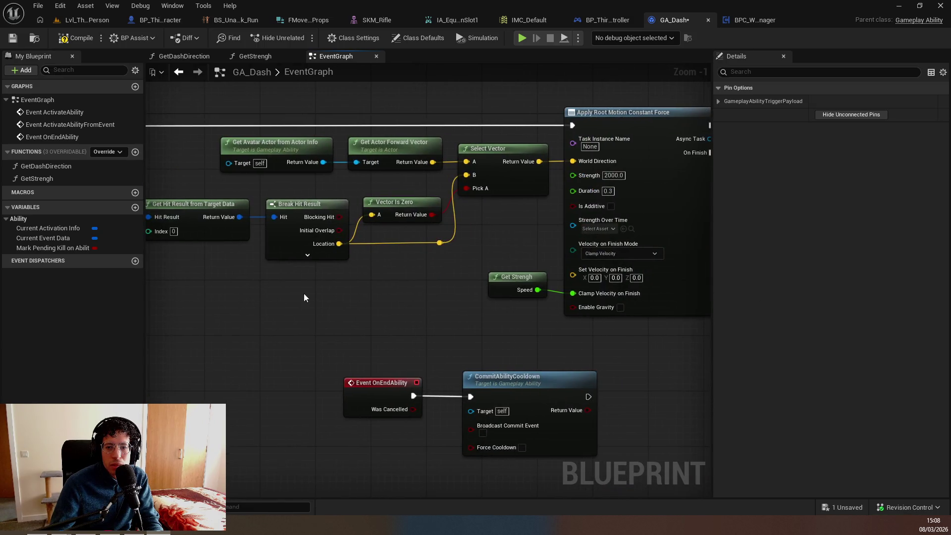
scroll(384, 344, down, 1)
mouse_move(384, 344)
mouse_down()
mouse_move(333, 323)
mouse_move(280, 319)
mouse_move(482, 332)
mouse_move(308, 303)
mouse_move(189, 311)
mouse_move(463, 348)
mouse_up()
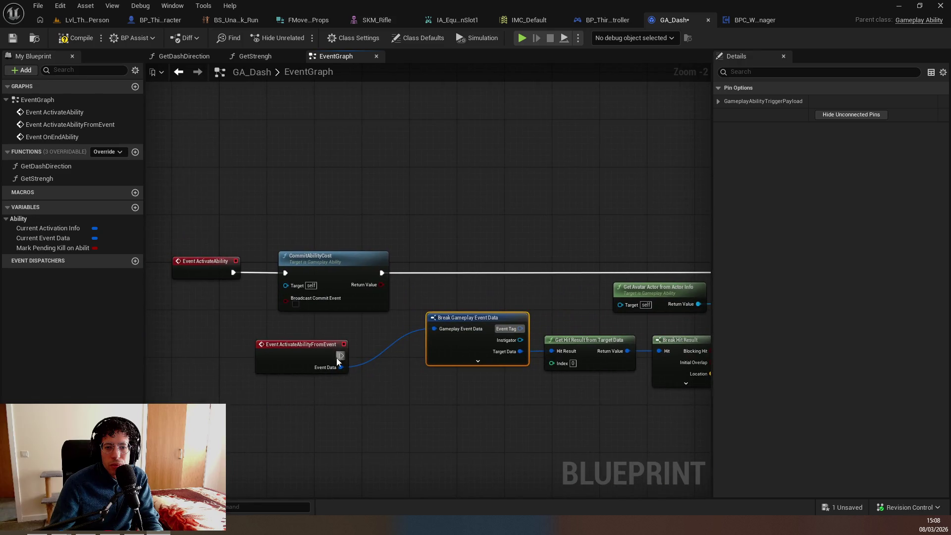
drag(234, 272, 344, 355)
Undo a stray comment box, delete Event ActivateAbility, and save GA_Dash
key(c)
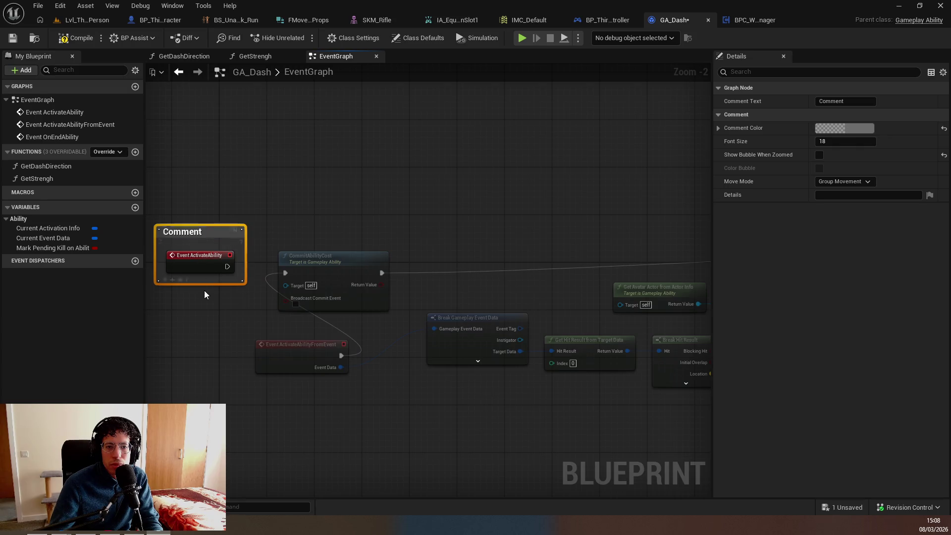
click(204, 291)
key(ctrl+z)
click(207, 272)
key(Delete)
key(ctrl+s)
Undo one change on ActivateAbilityFromEvent and save GA_Dash again
click(282, 361)
key(ctrl+z)
scroll(253, 300, down, 3)
drag(253, 300, 365, 258)
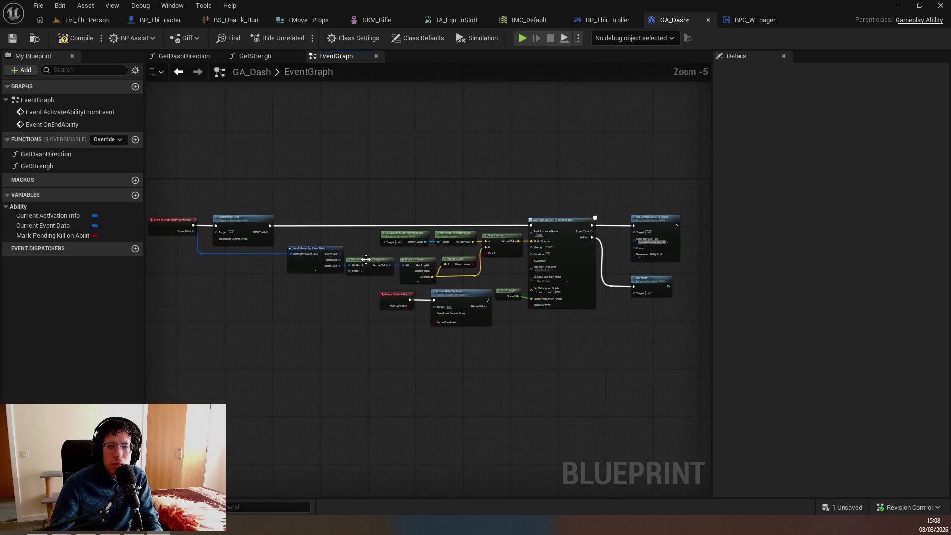
scroll(390, 286, up, 4)
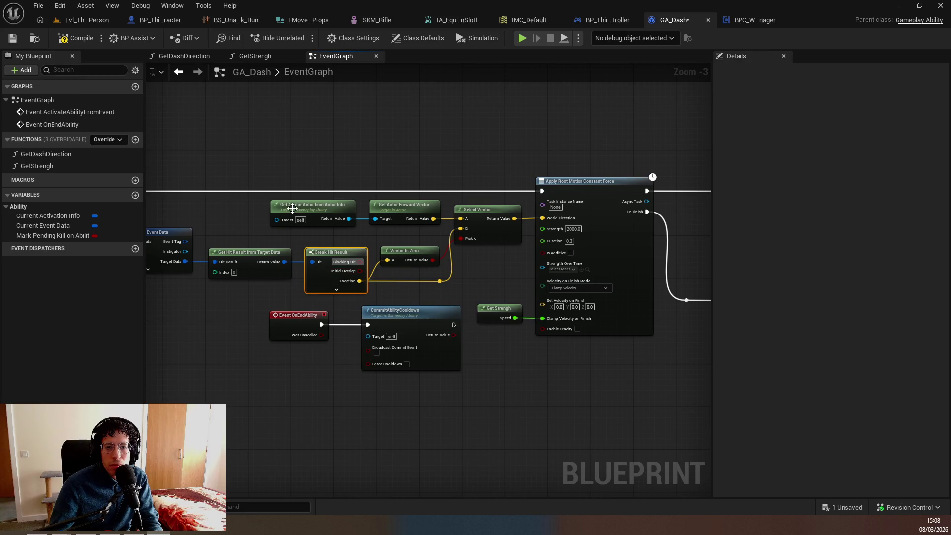
key(ctrl+s)
click(265, 155)
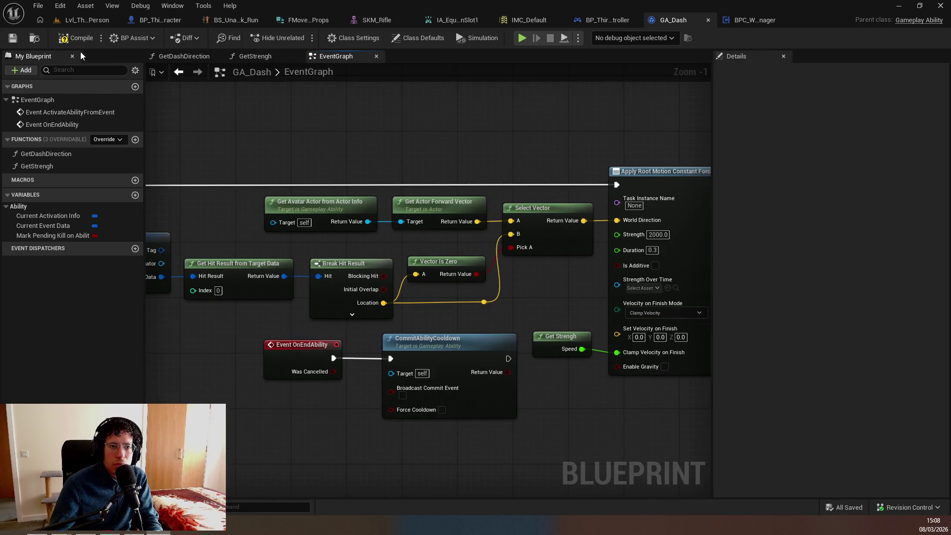
scroll(250, 158, down, 2)
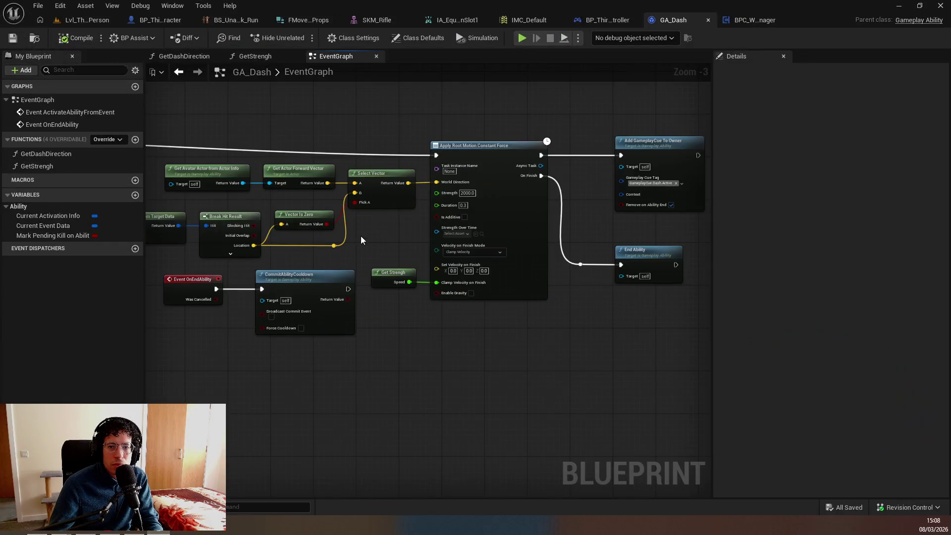
drag(262, 184, 637, 254)
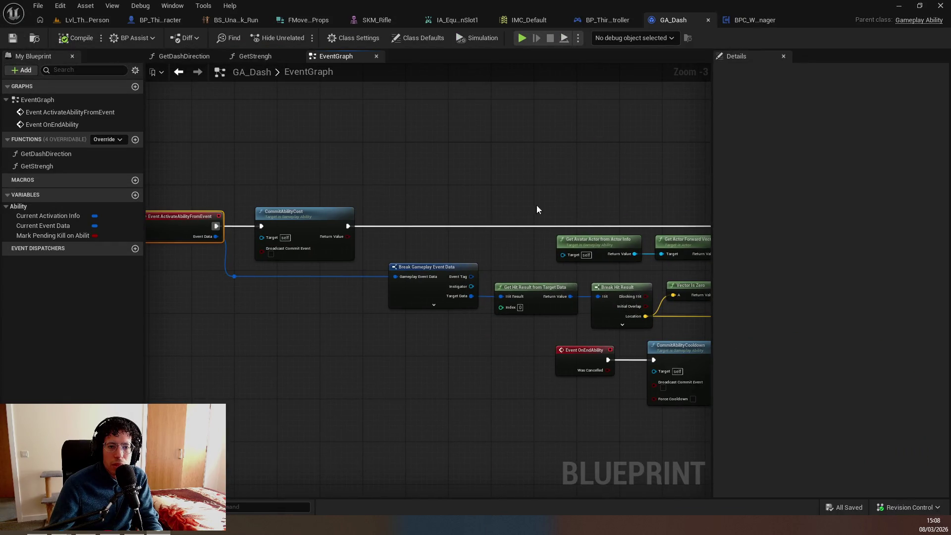
In Class Defaults, add an Ability Trigger with tag Event.ActivateAbiity.Dash
click(428, 39)
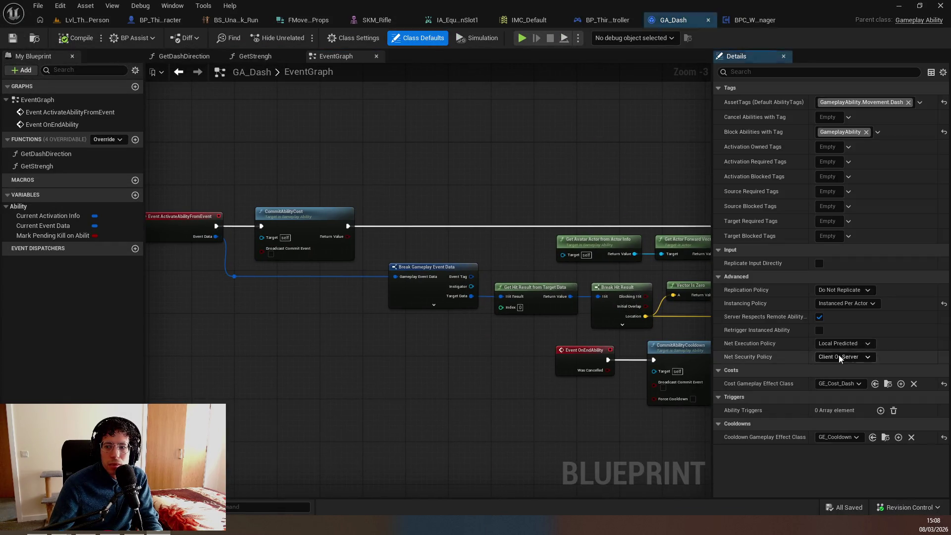
click(881, 410)
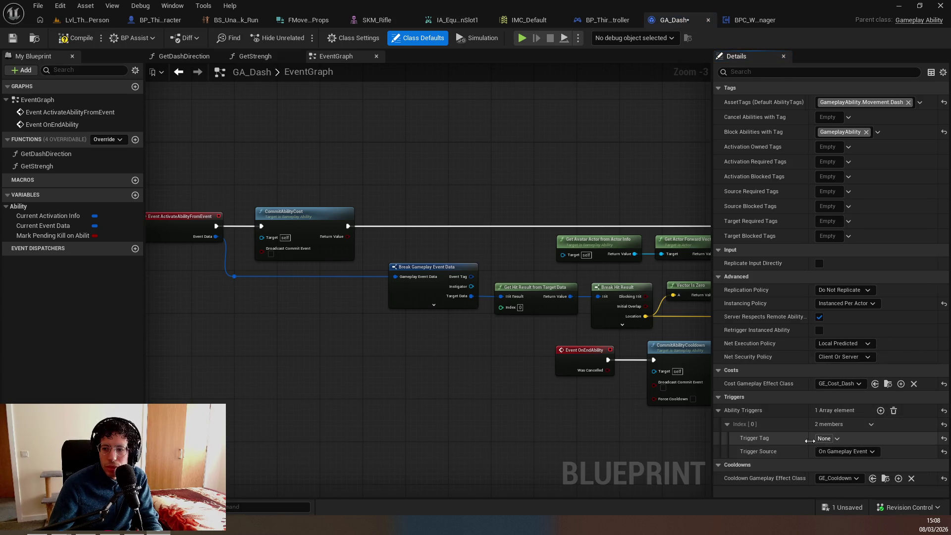
click(837, 439)
key(Down)
key(Down)
key(Down)
key(Up)
key(Right)
key(Down)
key(Down)
key(Right)
key(Down)
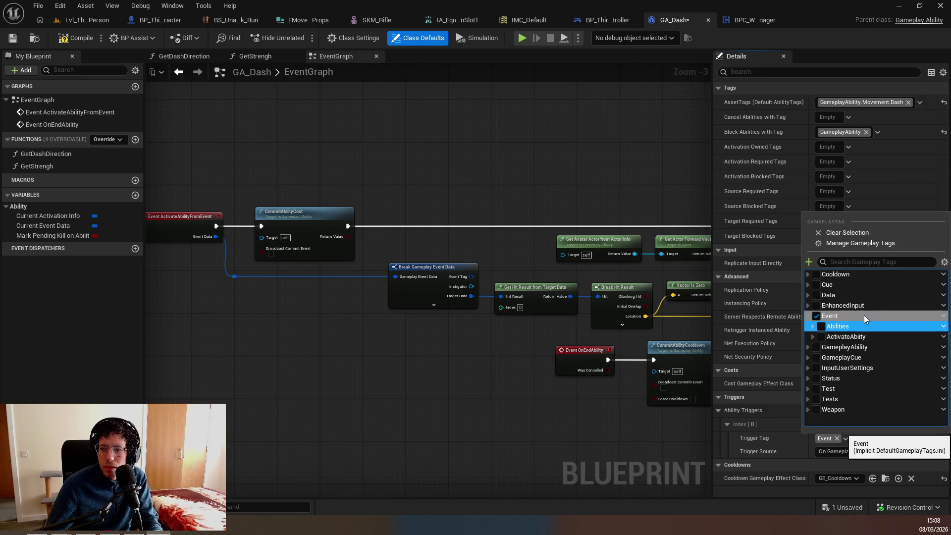
key(space)
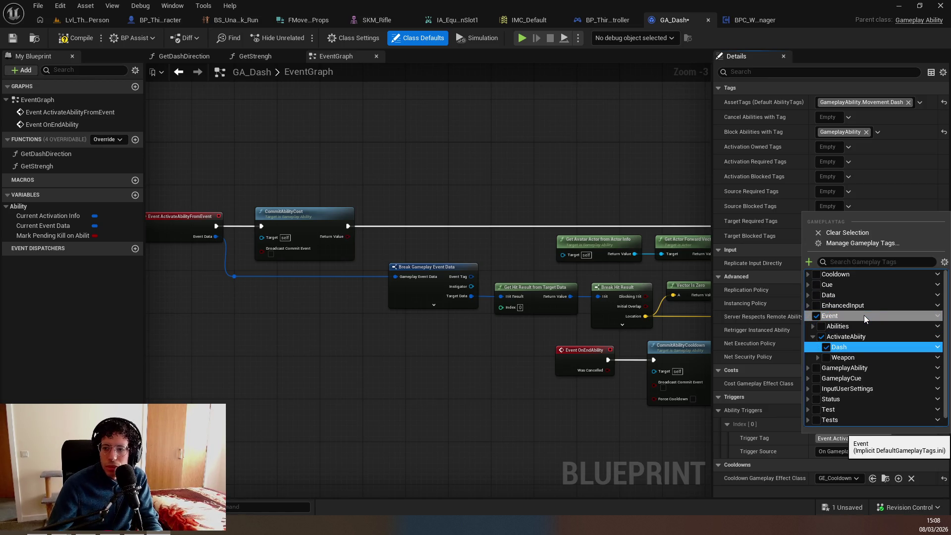
key(Escape)
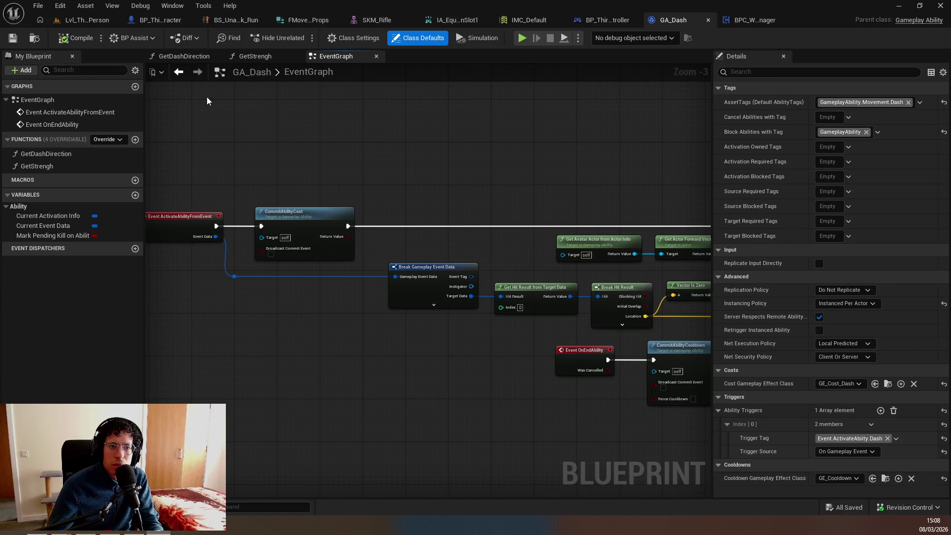
Watch more of the YouTube tutorial, then return to the Unreal editor
key(alt+Tab)
key(space)
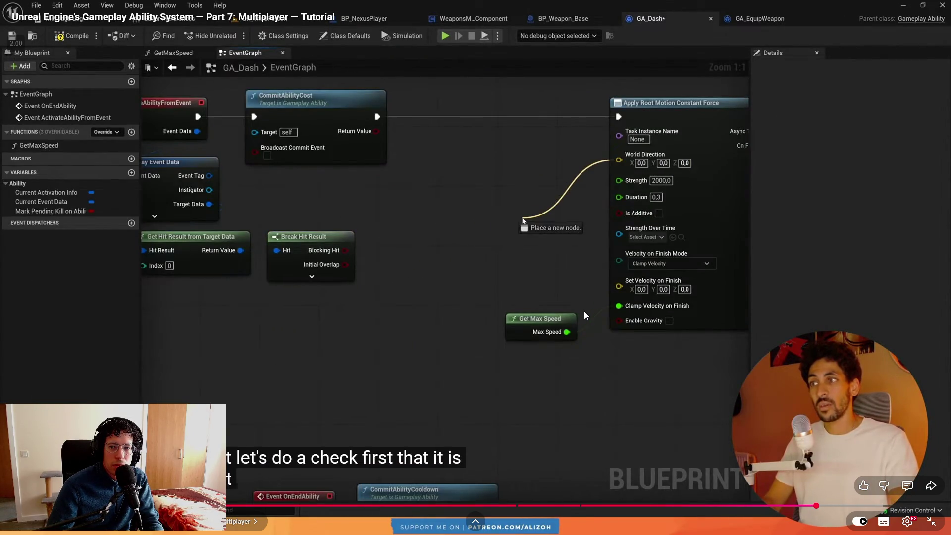
key(l)
key(l)
key(l)
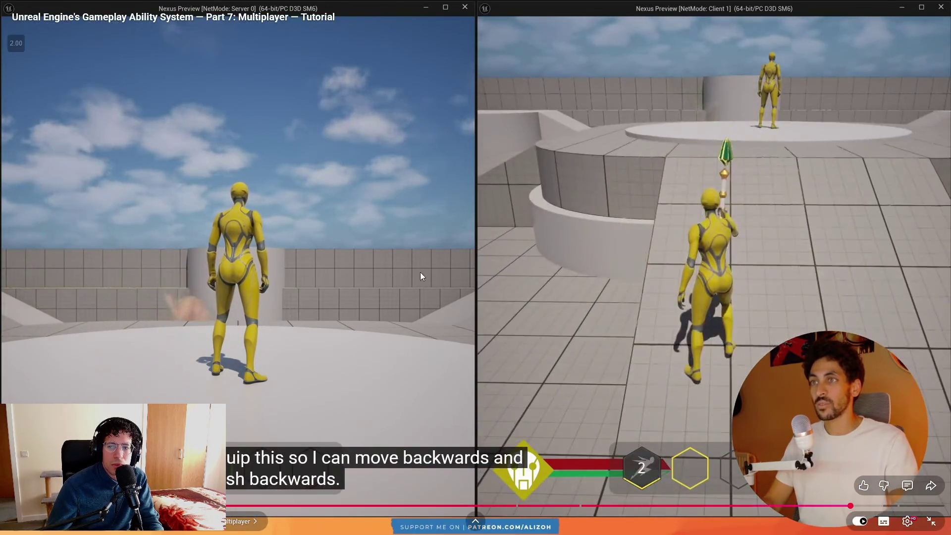
click(329, 299)
key(alt+Tab)
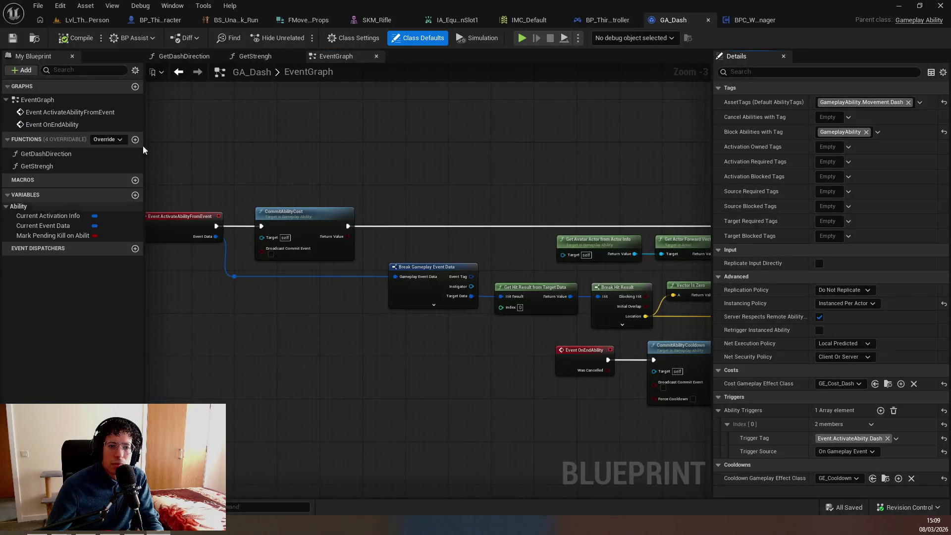
Play-test Lvl_ThirdPerson by running forward, then stop the session
click(87, 20)
key(alt+p)
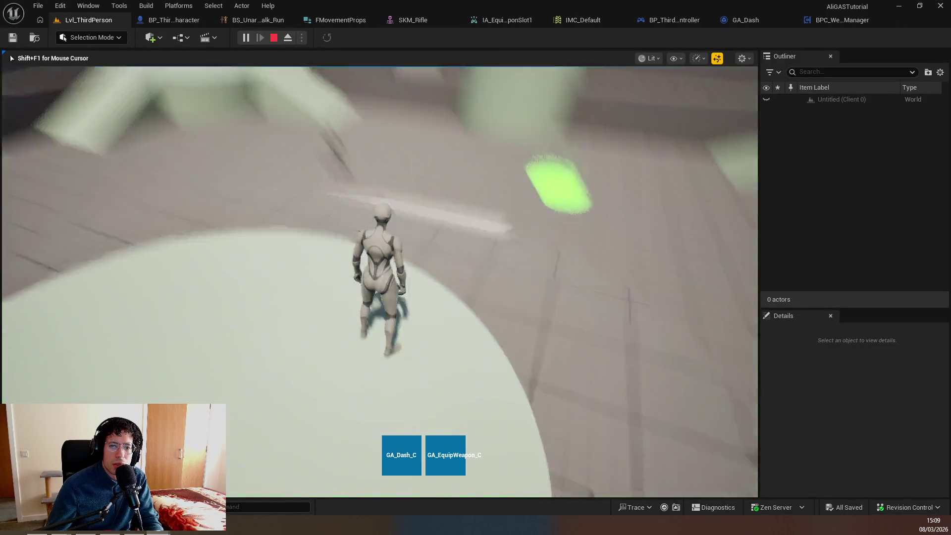
key(w)
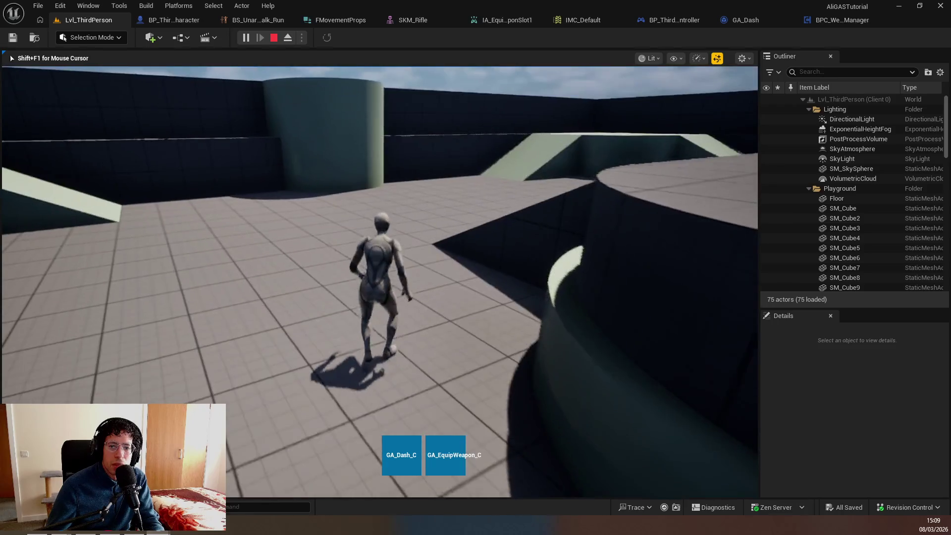
key(Escape)
click(414, 173)
In BP_ThirdPersonCharacter, set an F9 breakpoint on Send Gameplay Event to Actor
key(ctrl+Tab)
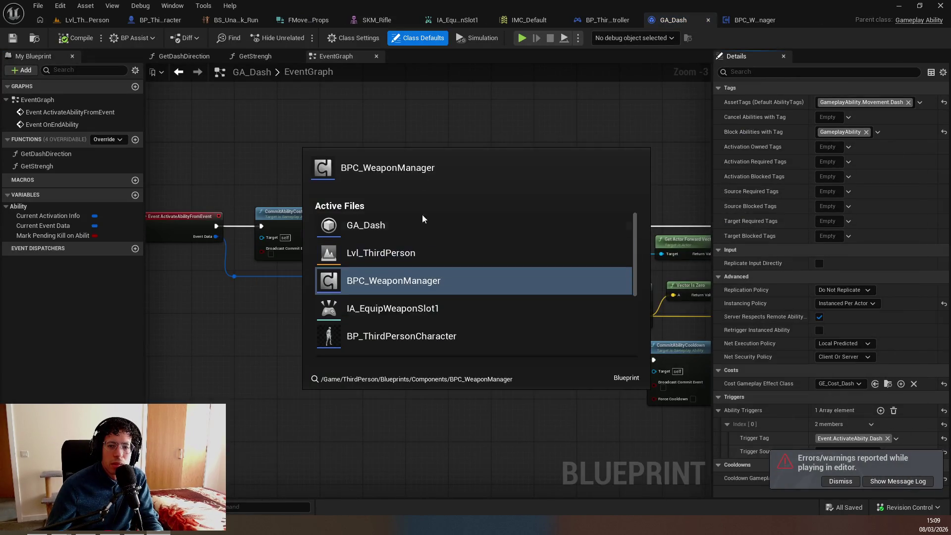
scroll(398, 309, down, 2)
click(392, 259)
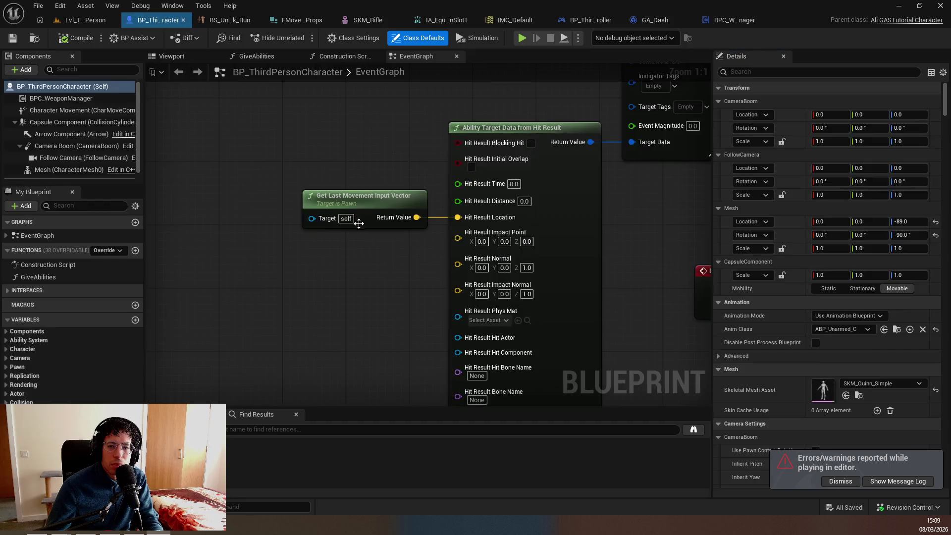
scroll(376, 292, down, 3)
drag(376, 293, 464, 290)
mouse_move(288, 249)
mouse_down()
mouse_move(302, 288)
mouse_move(382, 296)
mouse_up()
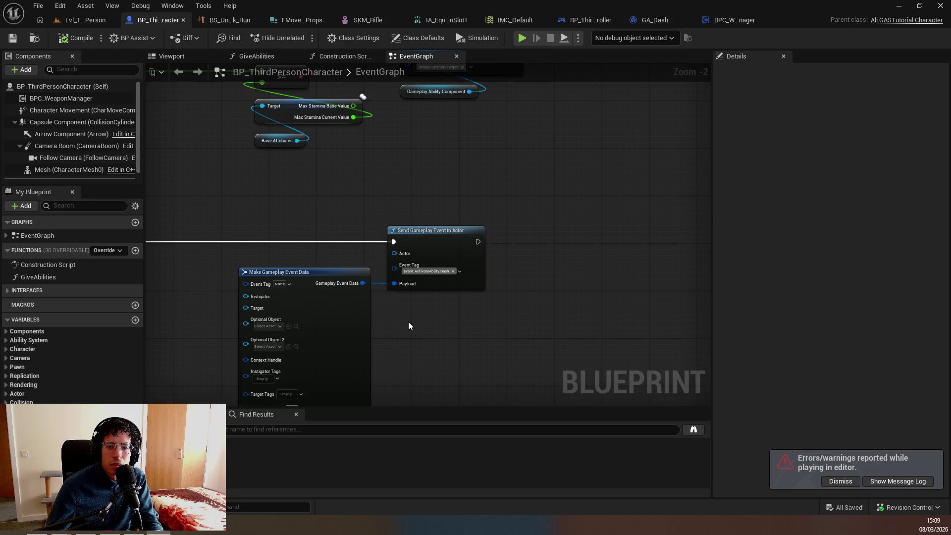
scroll(431, 273, up, 2)
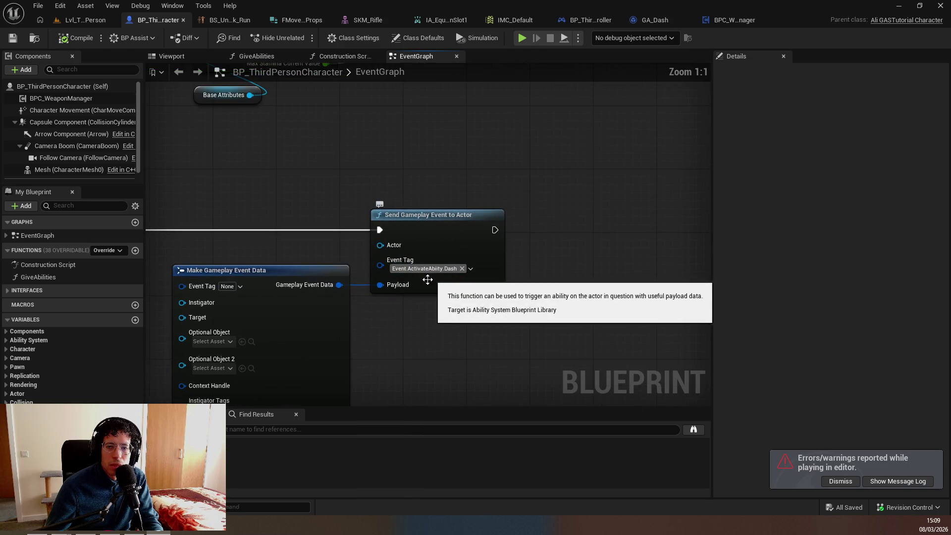
mouse_move(431, 283)
mouse_down()
mouse_move(548, 276)
mouse_move(546, 292)
mouse_move(480, 203)
mouse_up()
click(483, 209)
key(F9)
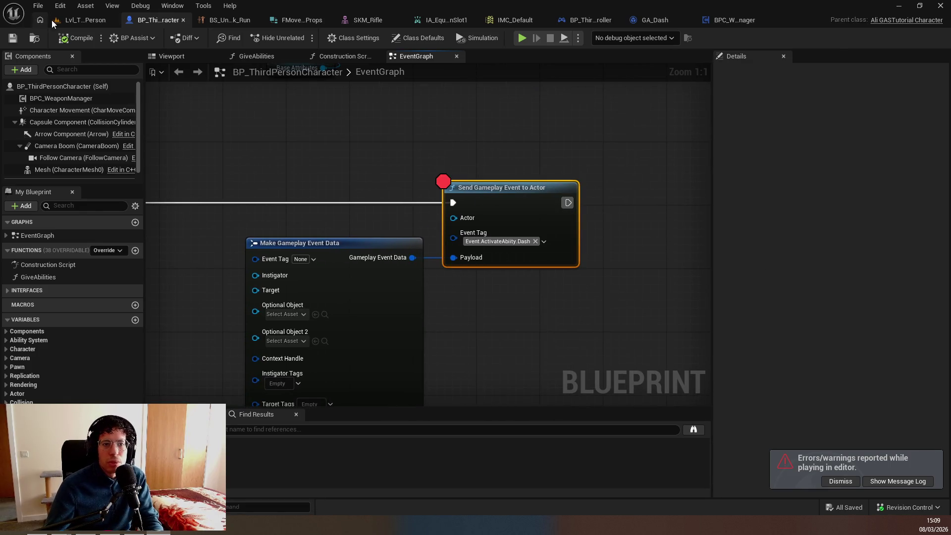
click(52, 19)
key(alt+p)
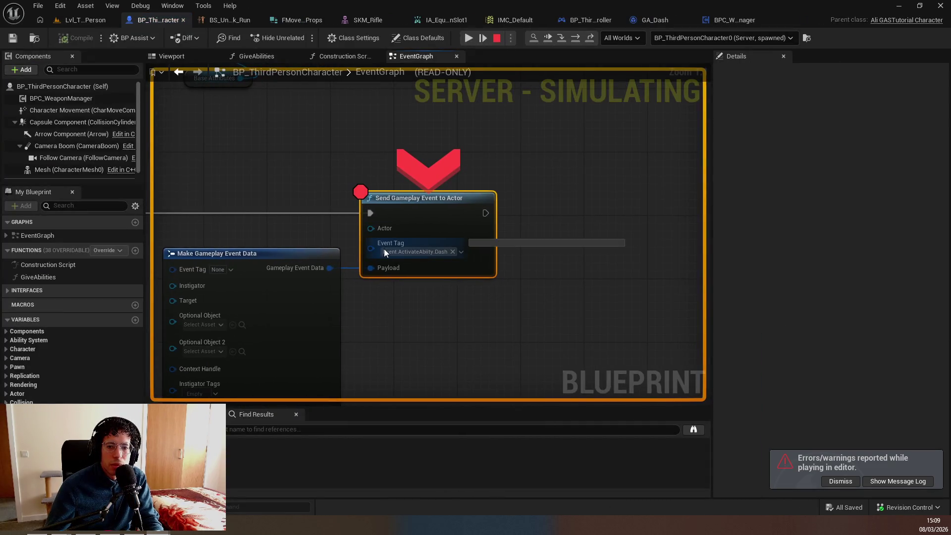
click(404, 276)
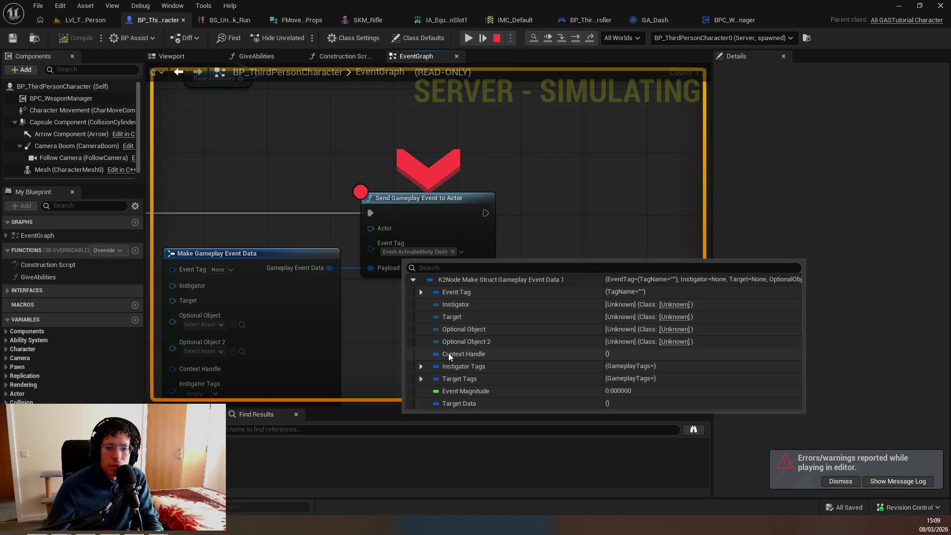
mouse_move(396, 270)
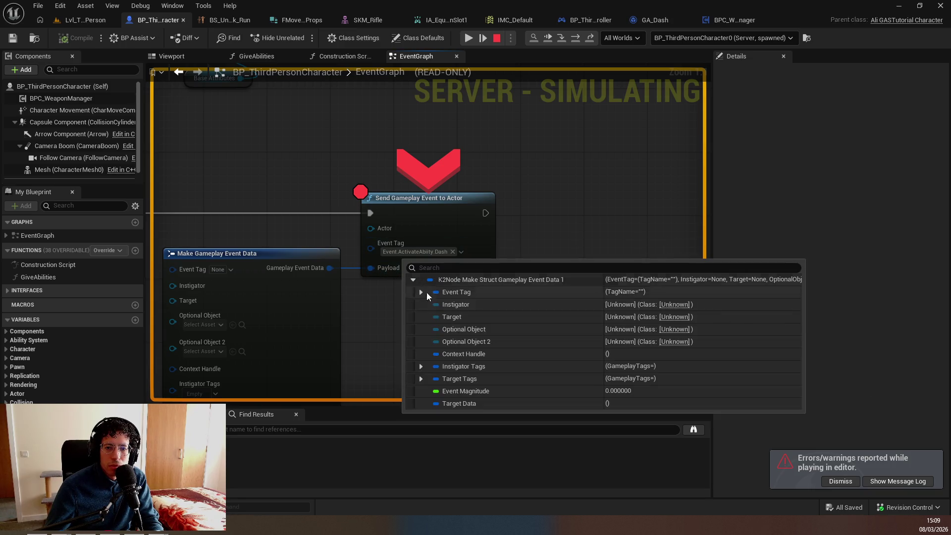
click(422, 378)
click(420, 376)
mouse_move(508, 397)
mouse_down()
mouse_move(468, 178)
mouse_move(376, 263)
mouse_move(480, 192)
mouse_up()
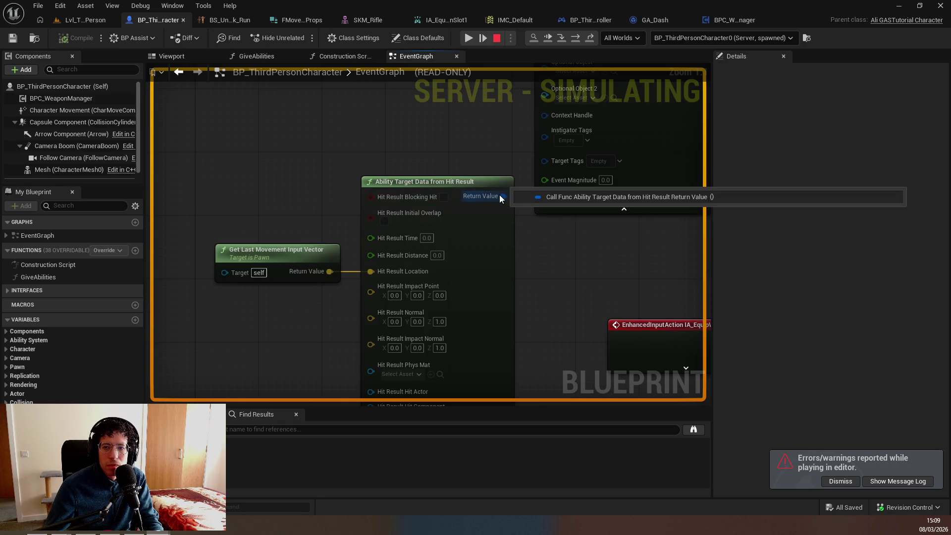
mouse_move(530, 193)
mouse_down()
mouse_move(397, 141)
mouse_move(444, 153)
mouse_up()
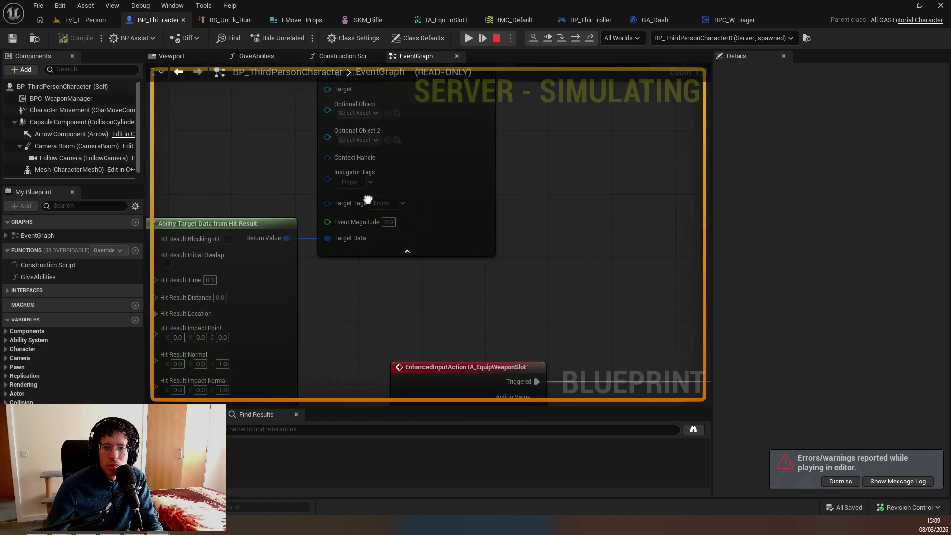
key(Escape)
click(406, 248)
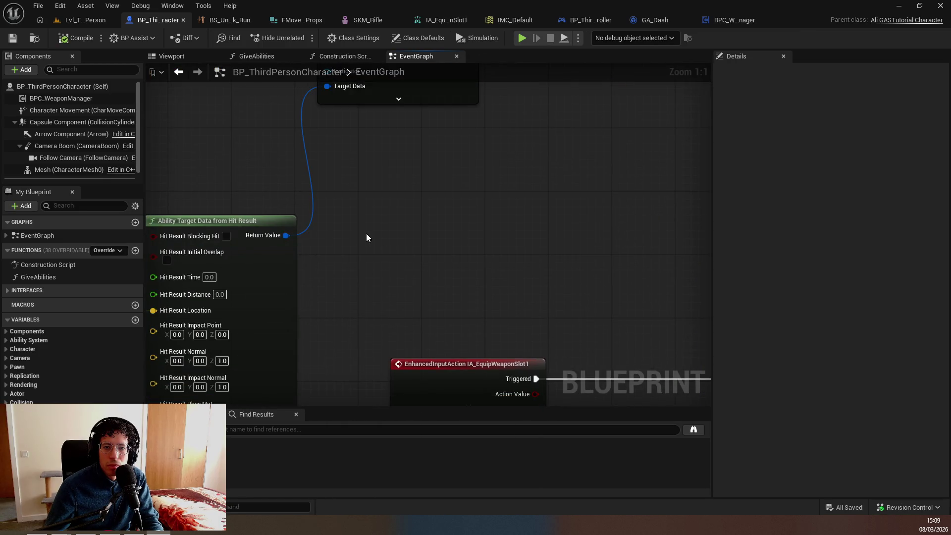
Tidy the graph layout and bring the dash ability nodes into view
scroll(370, 153, down, 2)
key(ctrl+a)
key(f)
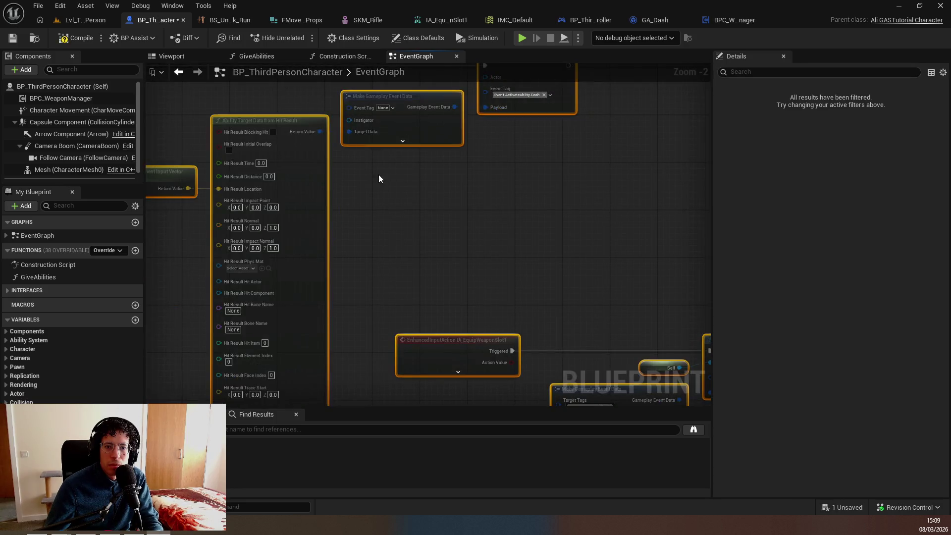
click(504, 106)
drag(436, 164, 450, 198)
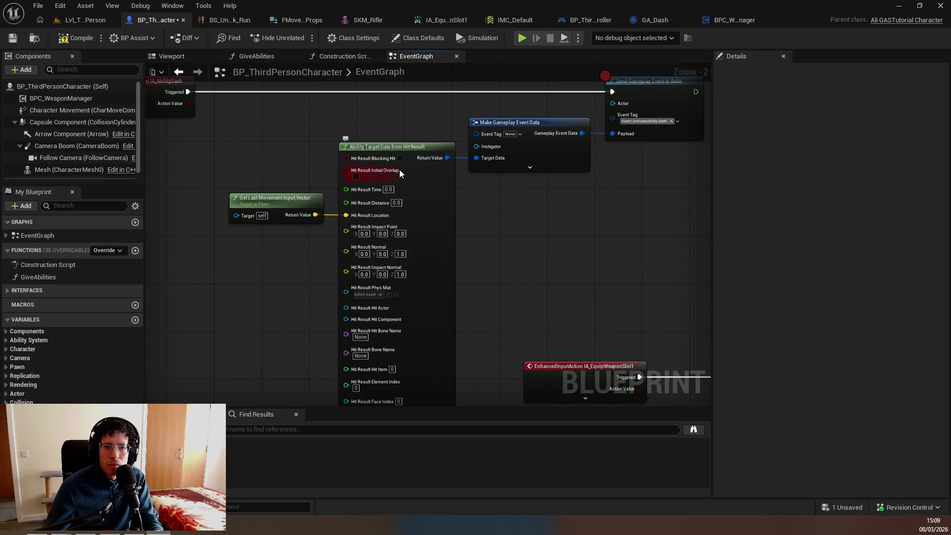
click(386, 164)
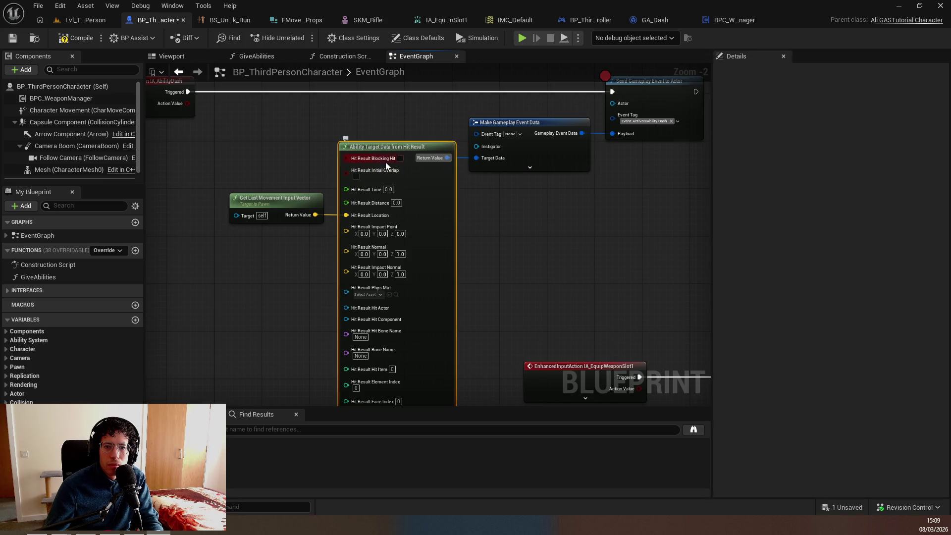
click(289, 186)
mouse_move(473, 163)
mouse_down()
mouse_move(473, 183)
mouse_move(492, 205)
mouse_up()
key(ctrl+z)
Add Ability Target Data from Hit Result and Make Hit Result nodes, removing the old target data node
text(ability target data from hit)
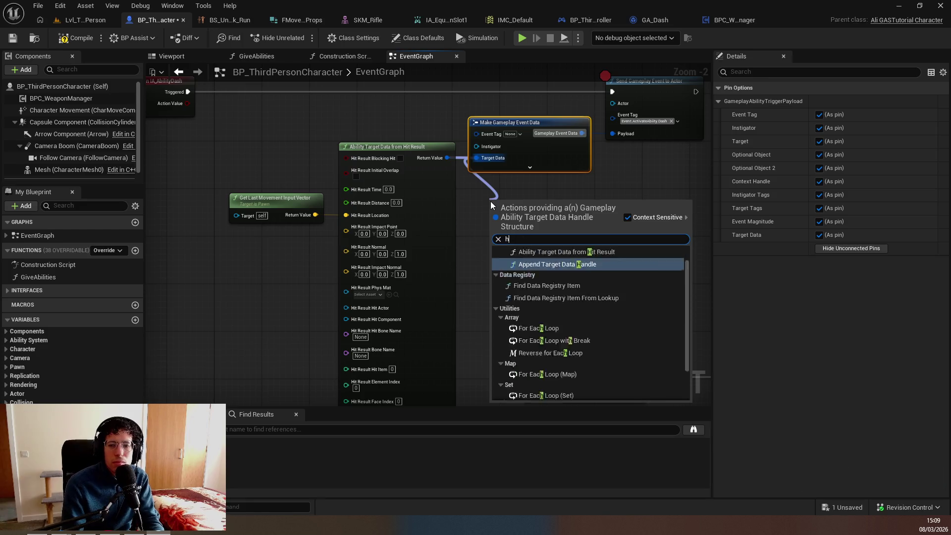
key(Return)
mouse_move(402, 243)
mouse_down()
mouse_move(434, 263)
mouse_move(346, 302)
mouse_up()
text(make hit)
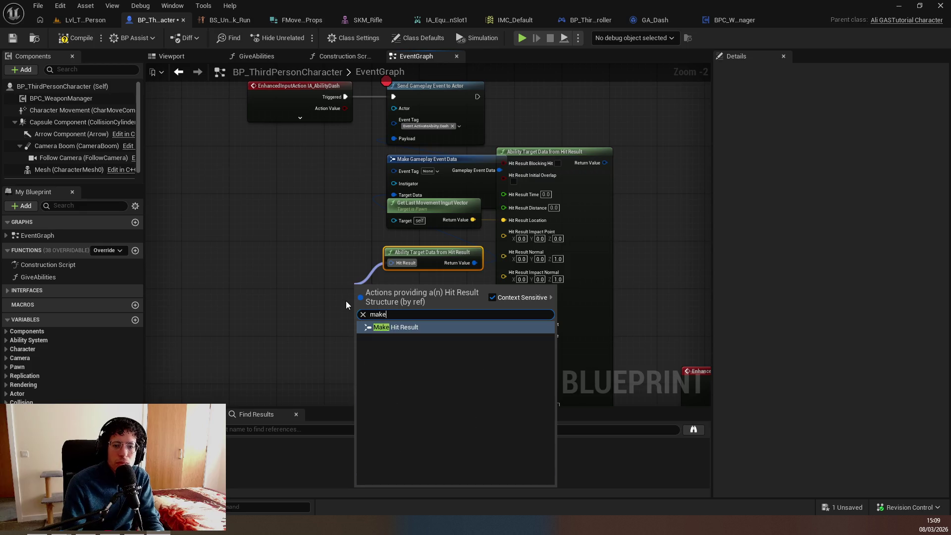
key(Return)
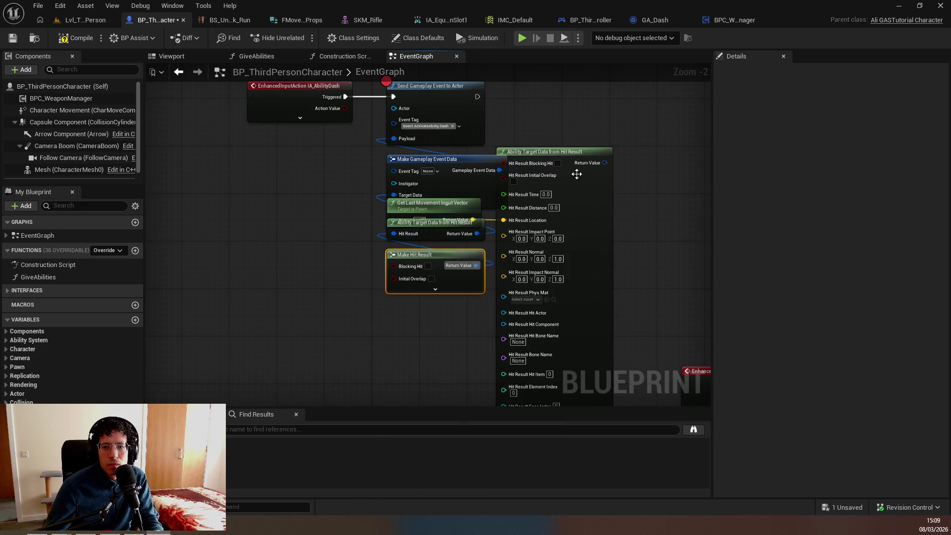
key(ctrl+z)
Wire Get Last Movement Input Vector into Make Hit Result's Location, then start a play test
mouse_move(399, 212)
mouse_down()
mouse_move(390, 204)
mouse_move(304, 241)
mouse_up()
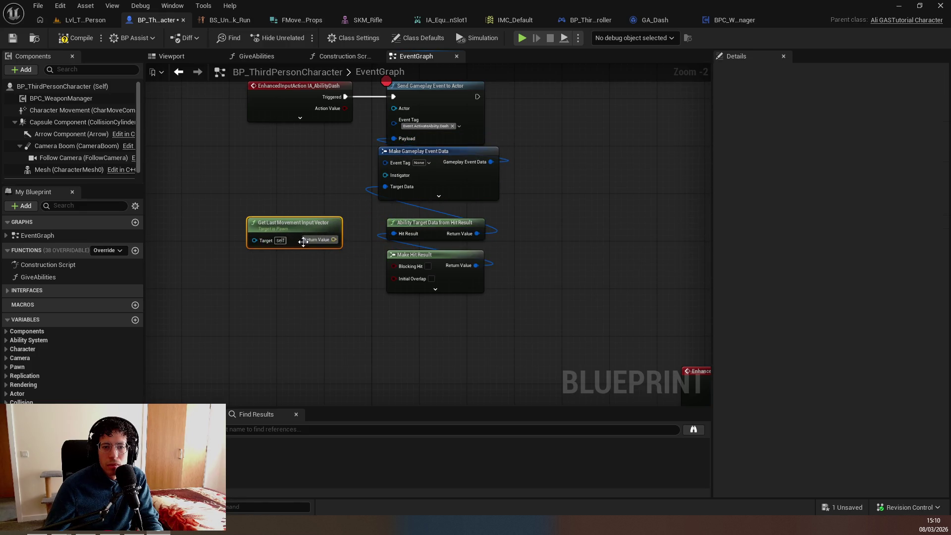
drag(372, 271, 372, 273)
key(Escape)
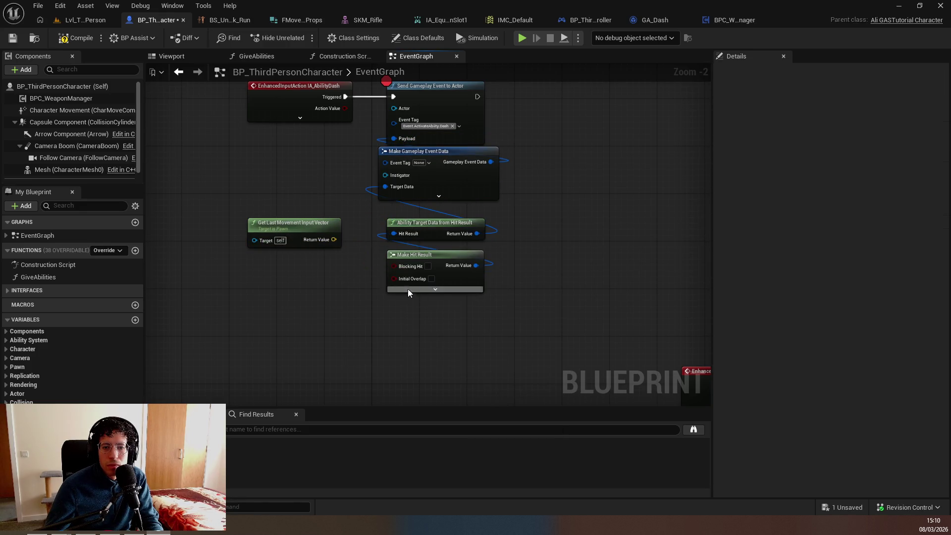
click(435, 289)
mouse_move(386, 321)
mouse_down()
mouse_move(328, 266)
mouse_move(334, 240)
mouse_up()
click(476, 300)
drag(476, 300, 389, 176)
click(378, 328)
scroll(377, 269, down, 1)
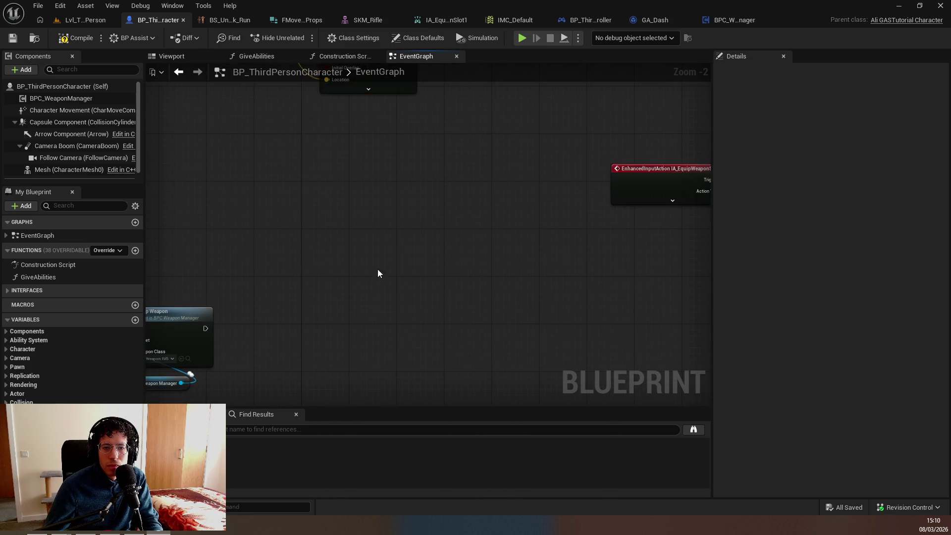
scroll(459, 268, up, 2)
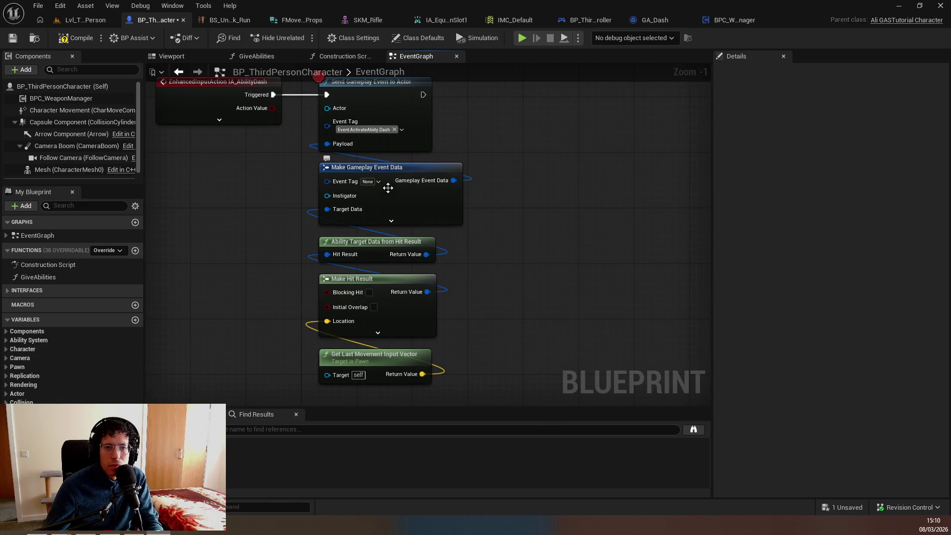
key(alt+p)
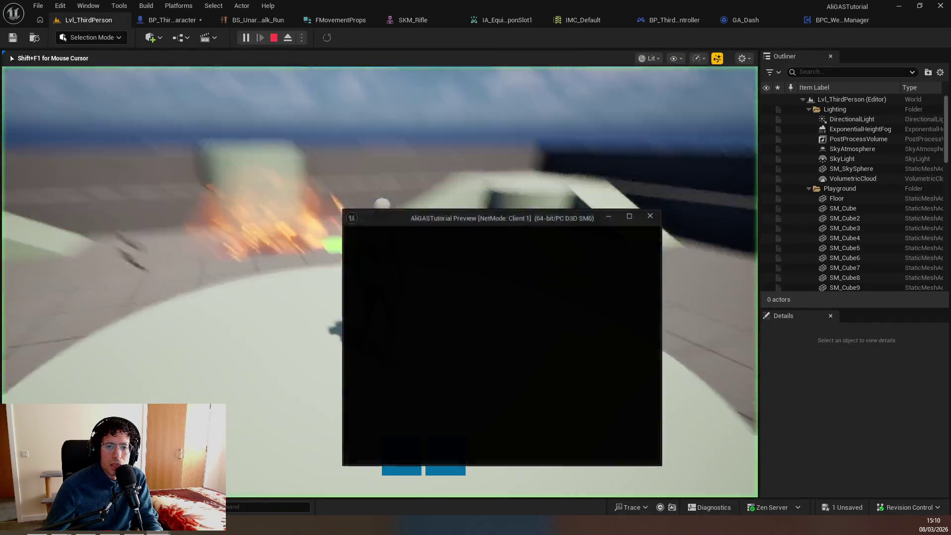
Dash in play to hit the breakpoint and inspect the payload's event data fields
key(shift)
mouse_move(398, 276)
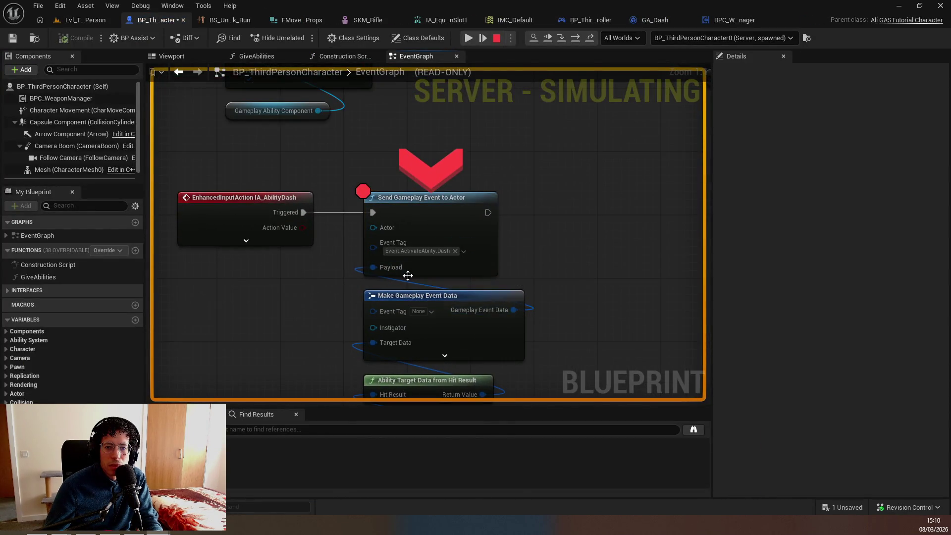
click(414, 279)
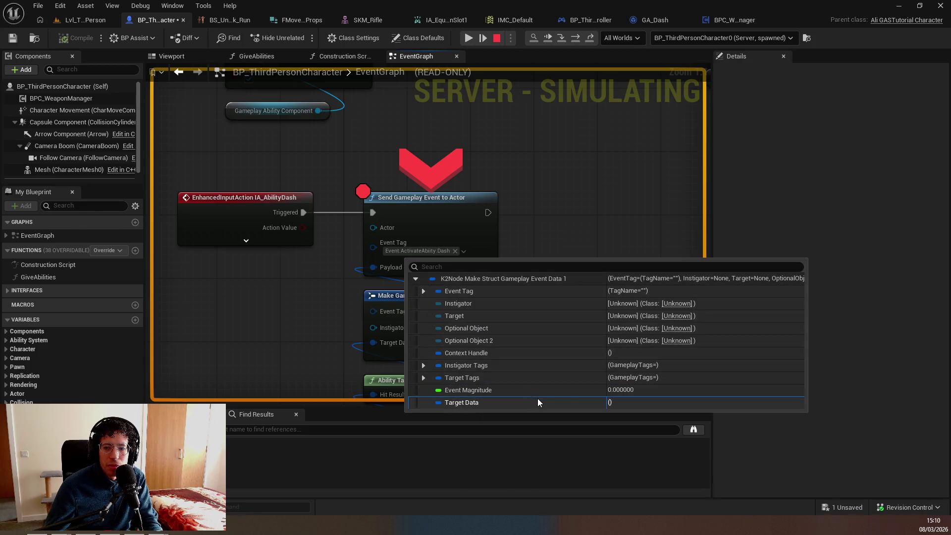
scroll(398, 304, down, 4)
drag(398, 304, 282, 224)
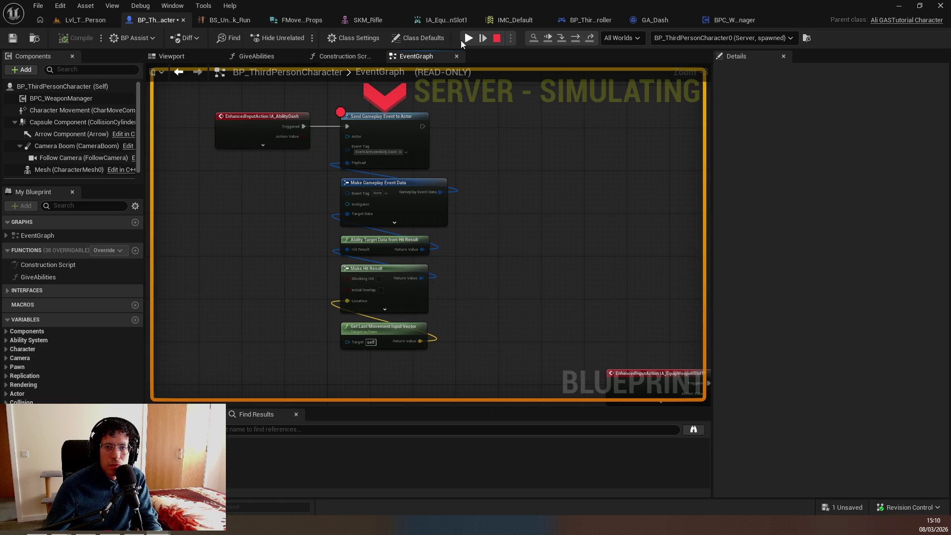
Add a breakpoint on GA_Dash's CommitAbilityCost node, stop the simulation, and view the errors
key(ctrl+Tab)
key(ctrl+Tab)
key(ctrl+shift+Tab)
click(304, 232)
key(F9)
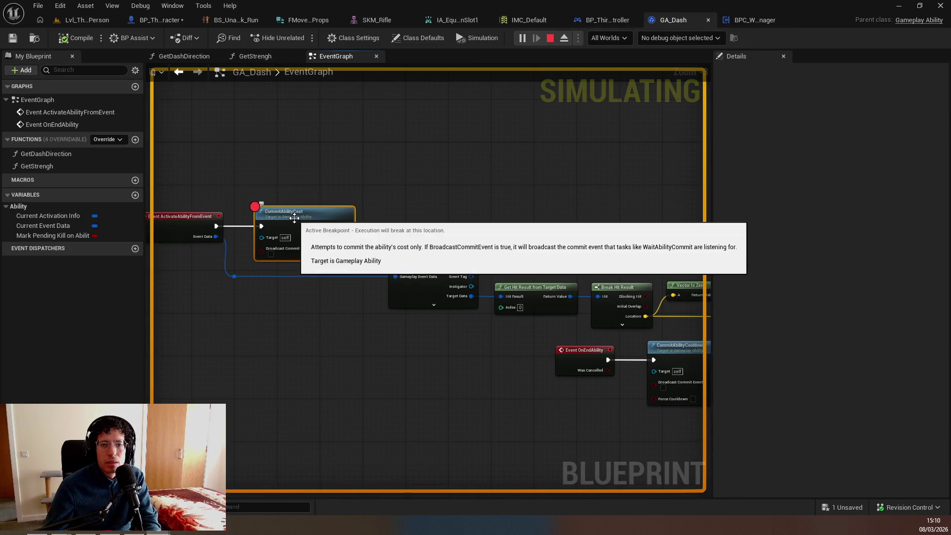
key(Escape)
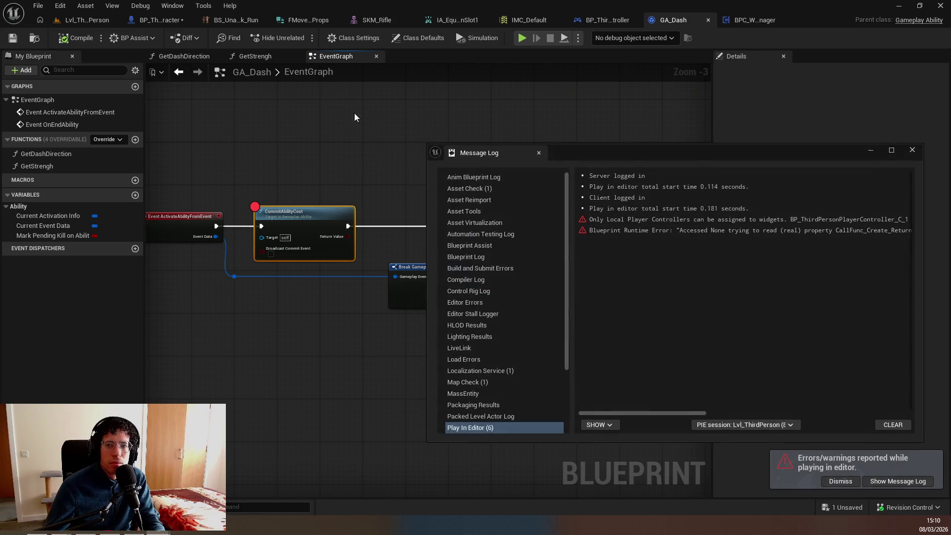
click(537, 155)
Remove the breakpoint from BP_ThirdPersonCharacter's Send Gameplay Event to Actor node and test-play the level
click(153, 20)
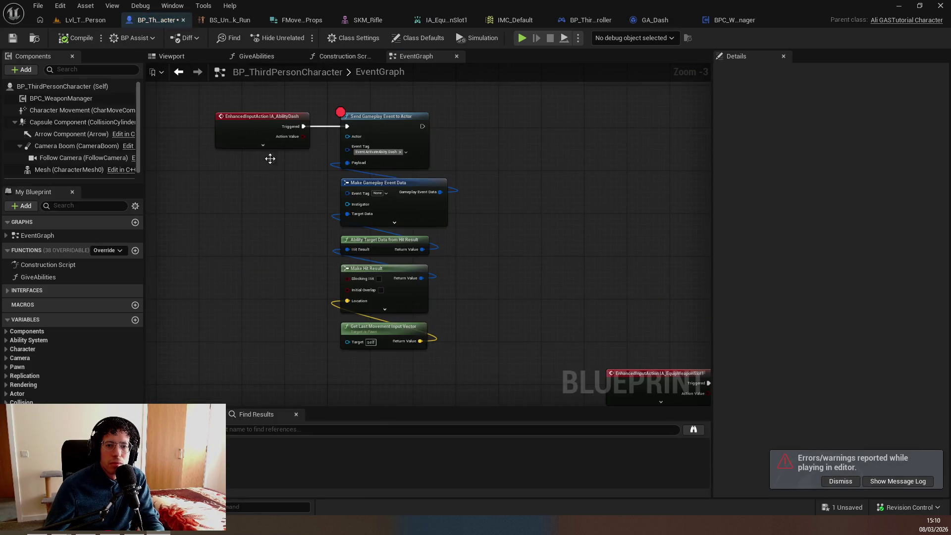
click(388, 130)
key(F9)
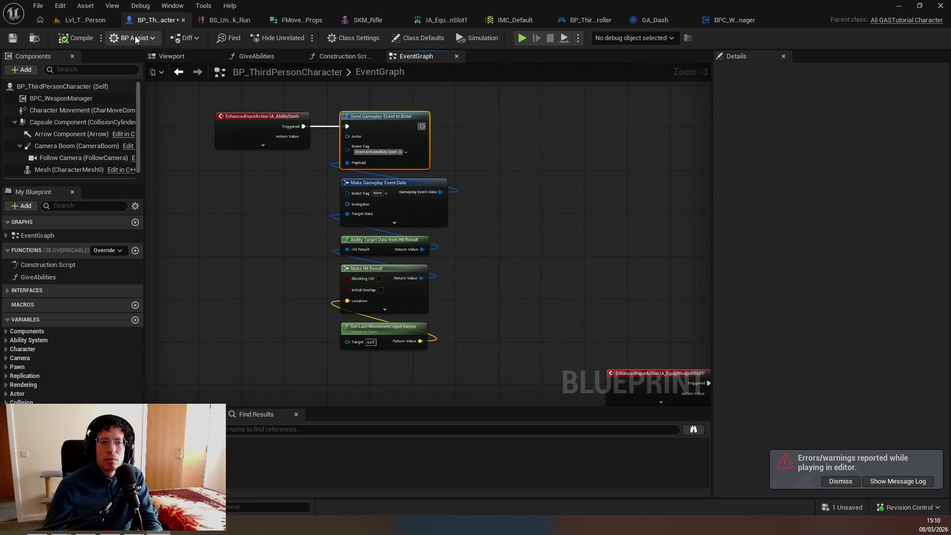
click(59, 23)
key(alt+p)
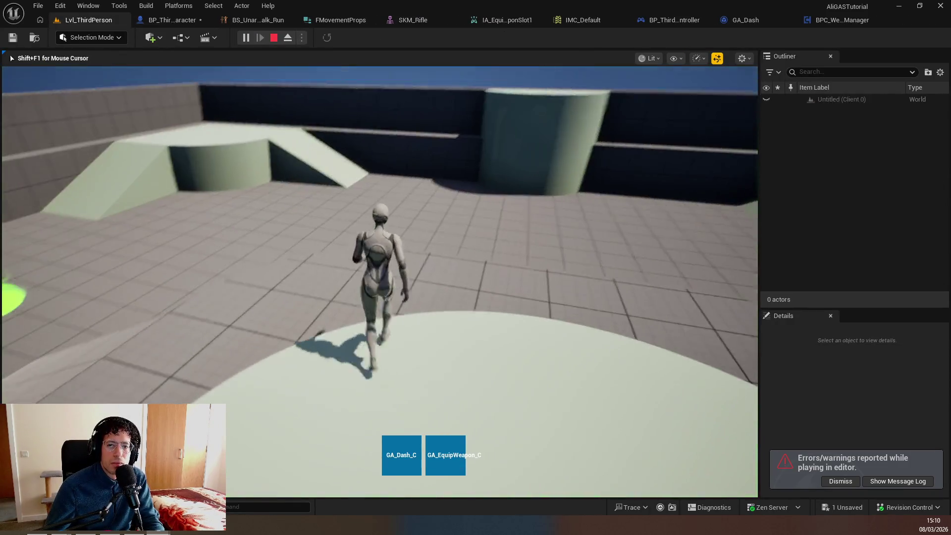
key(Escape)
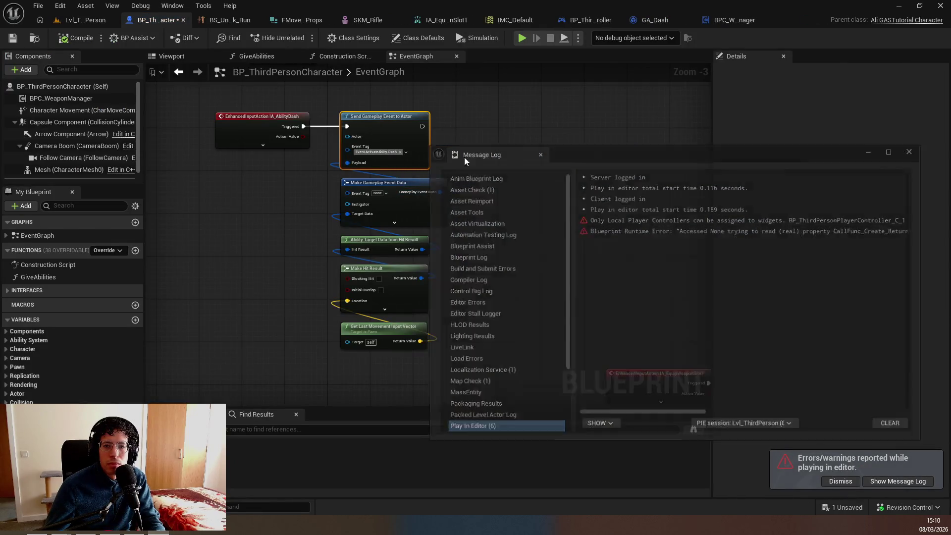
Pan the graph to the dash nodes and rewind the tutorial video slightly
scroll(590, 152, up, 3)
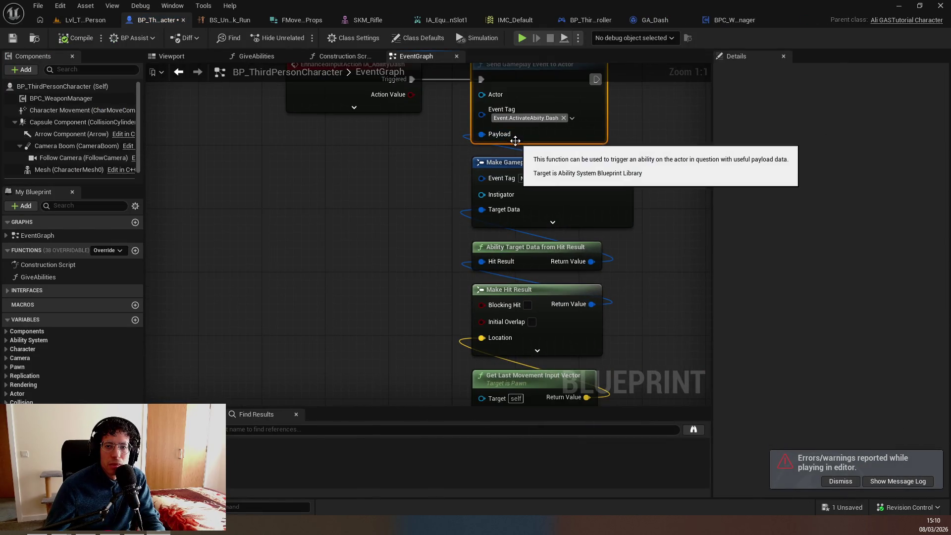
drag(524, 129, 477, 141)
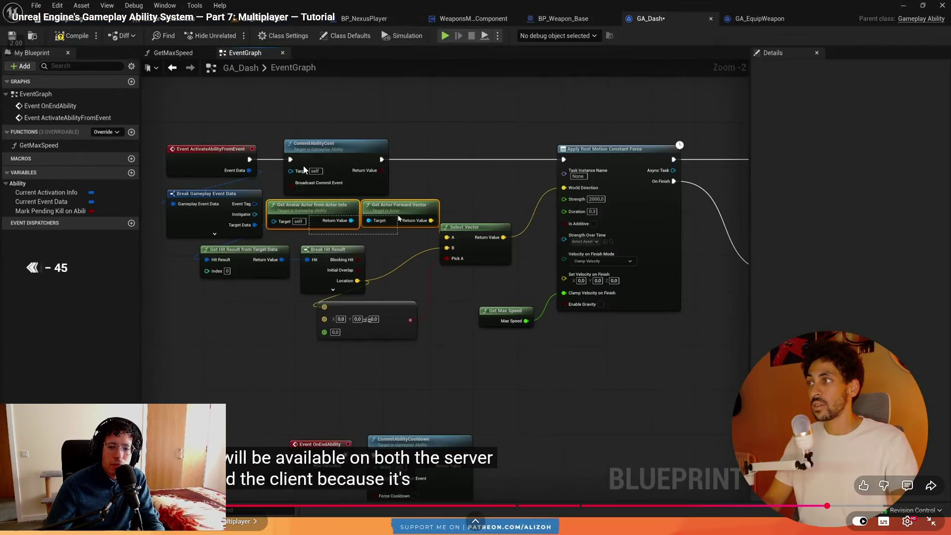
key(Left)
key(Left)
key(Left)
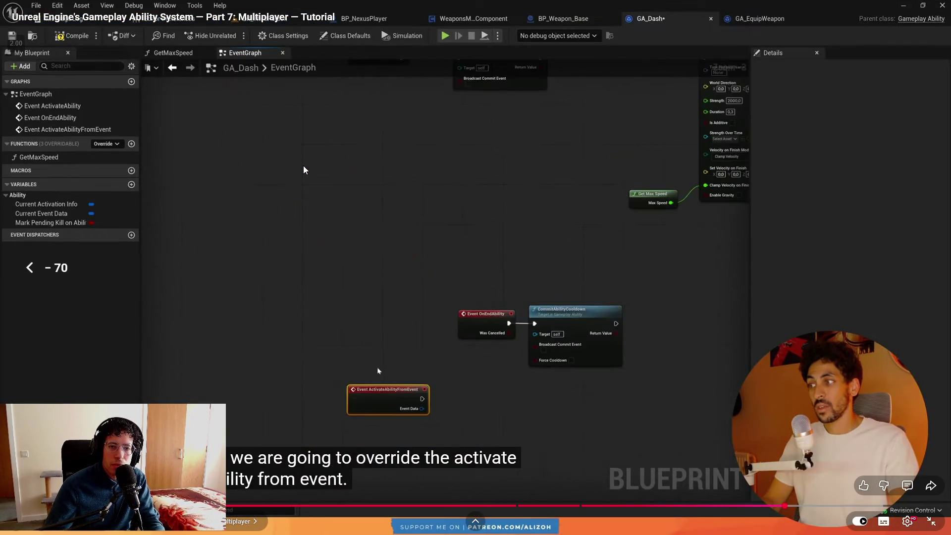
key(Left)
key(Left)
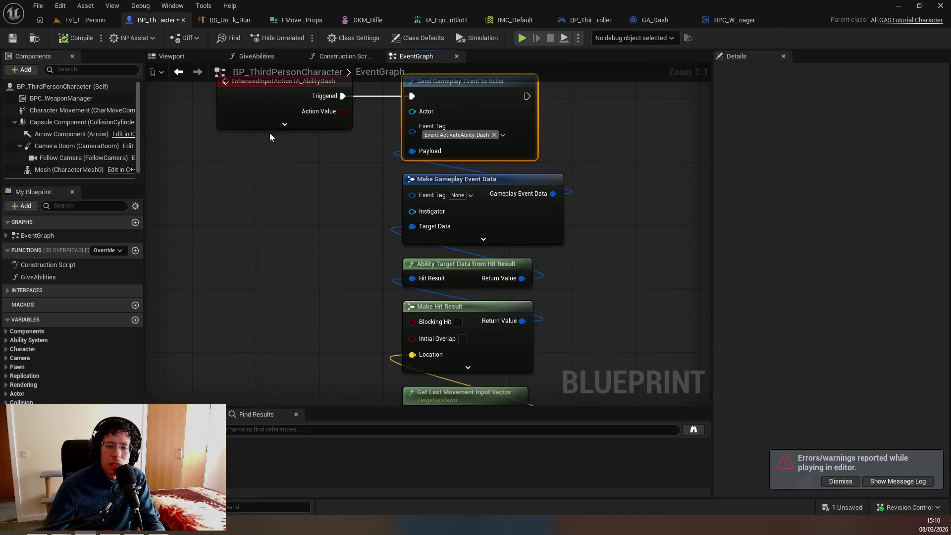
Connect a Self reference to the Actor input of Send Gameplay Event to Actor
drag(432, 208, 414, 267)
text(se)
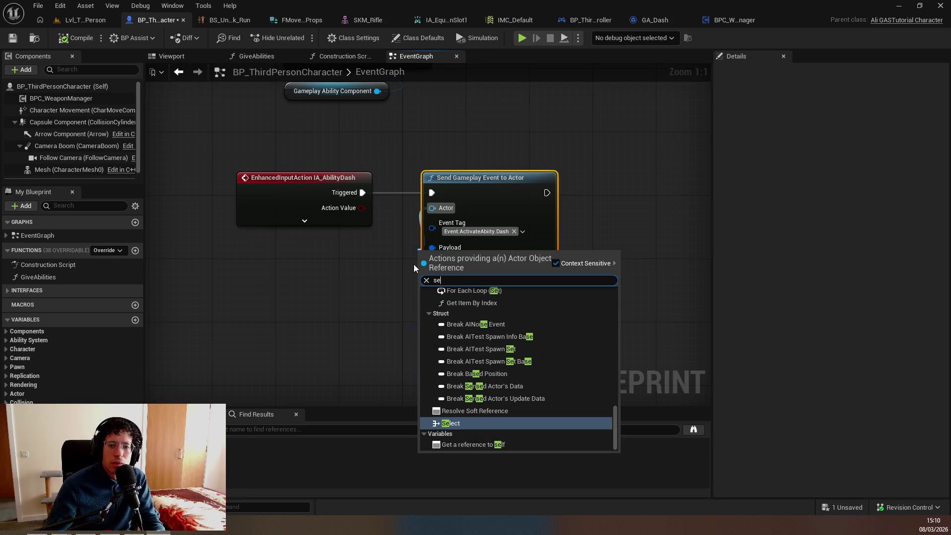
text(lf)
key(Return)
scroll(413, 264, down, 4)
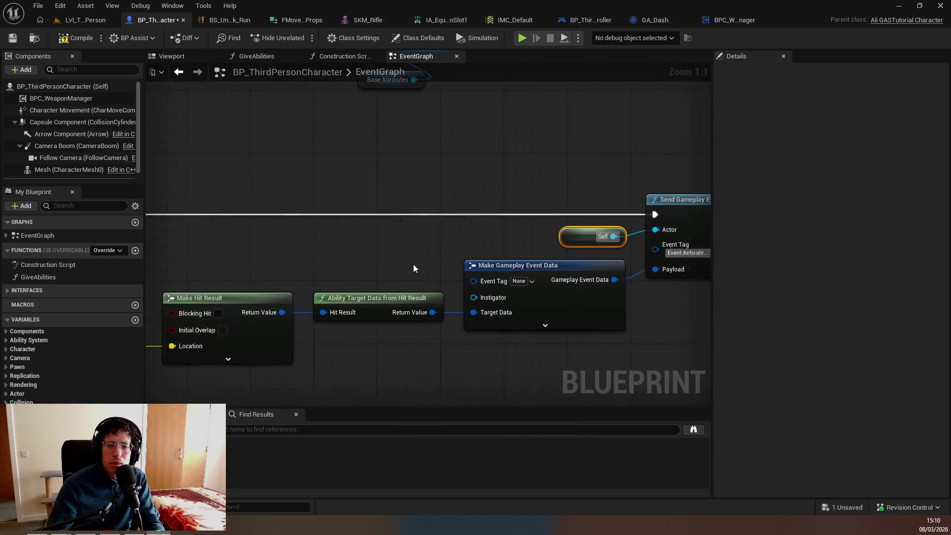
drag(376, 218, 480, 224)
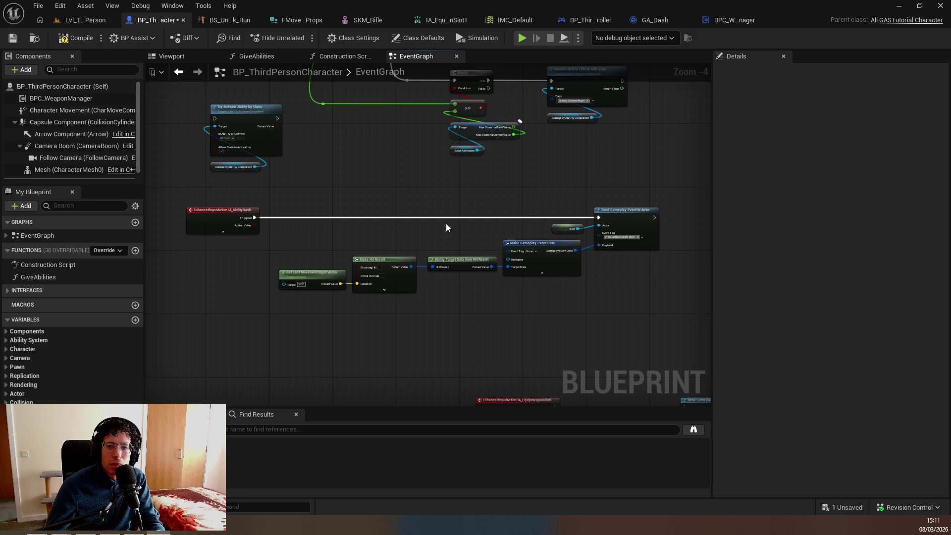
Play, remove the CommitAbilityCost breakpoint, resume, and dash twice as the server character
click(71, 22)
key(alt+p)
key(F9)
click(521, 39)
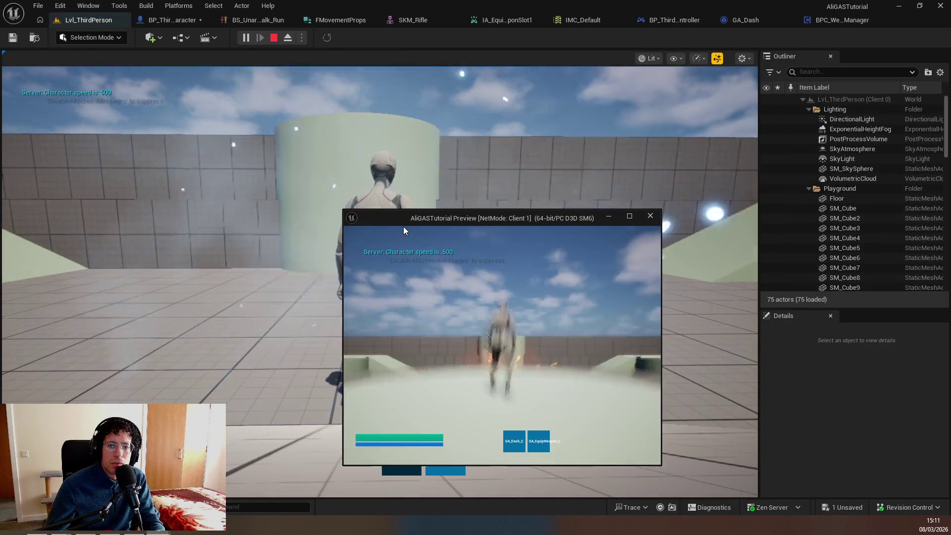
key(w)
key(shift)
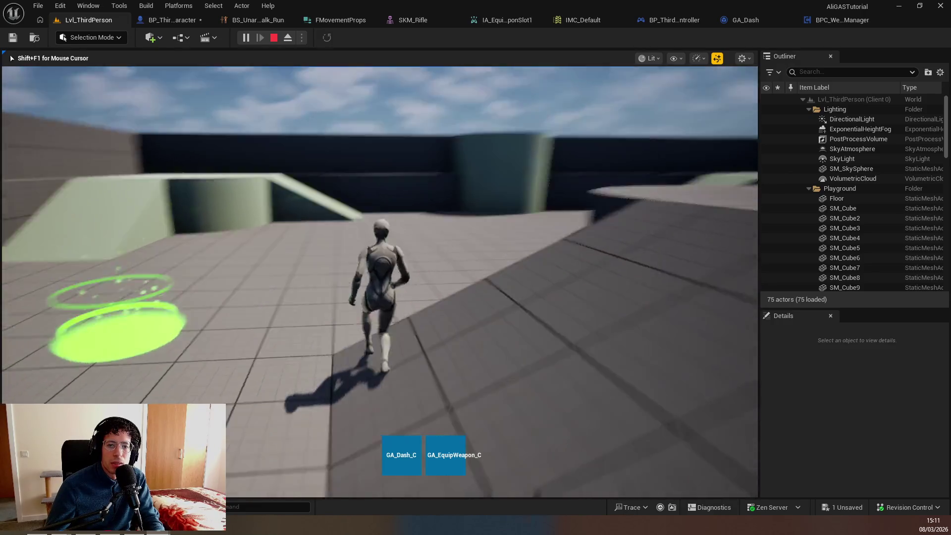
key(shift)
Dash twice as Client 1, stop playing, and resume the tutorial video
key(shift+F1)
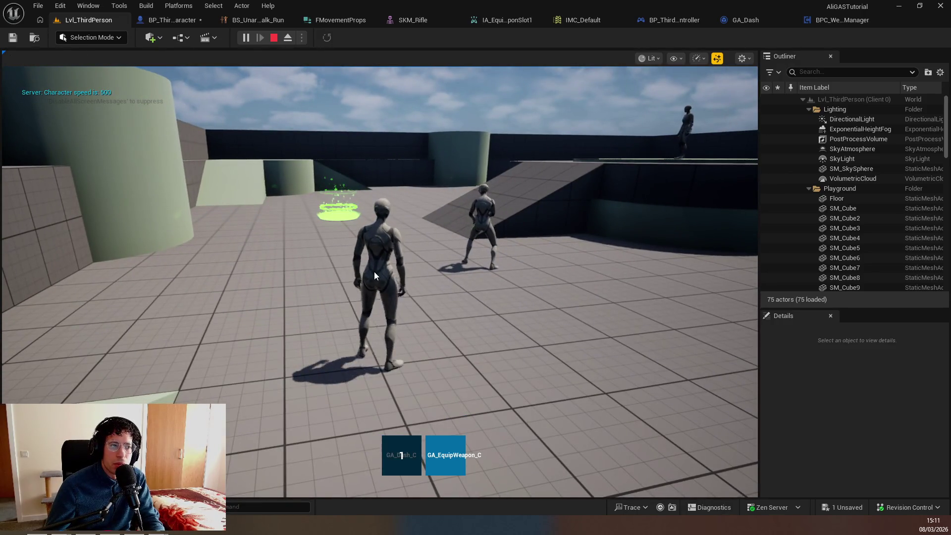
key(alt+Tab)
key(shift)
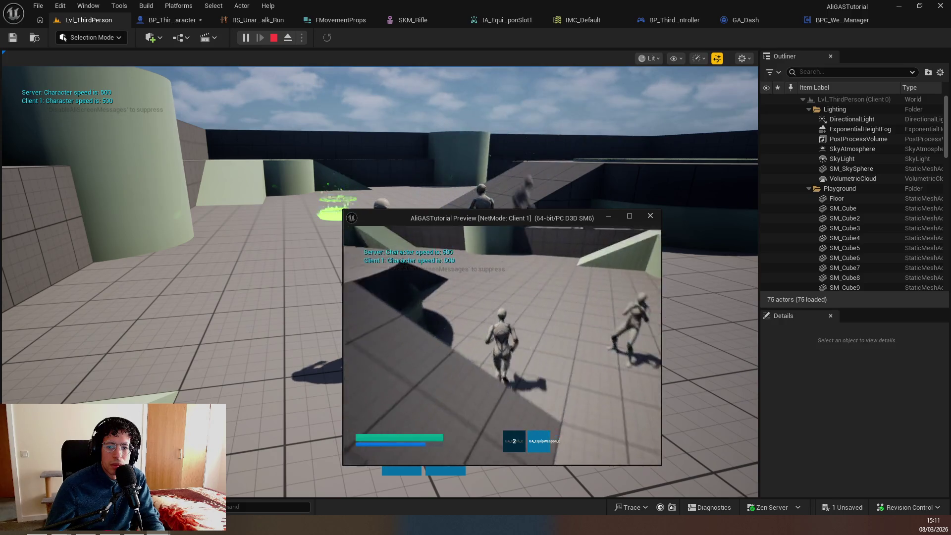
key(shift)
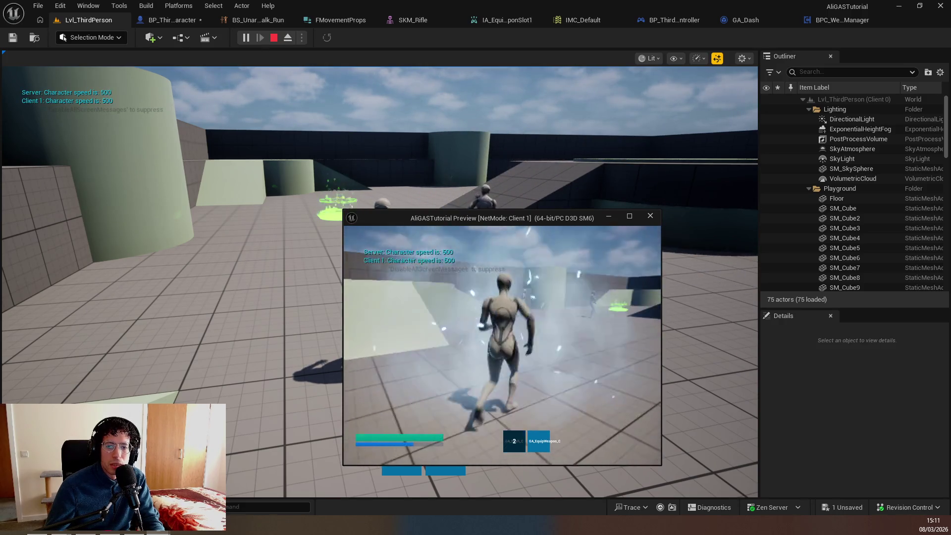
key(Escape)
key(alt+Tab)
click(505, 247)
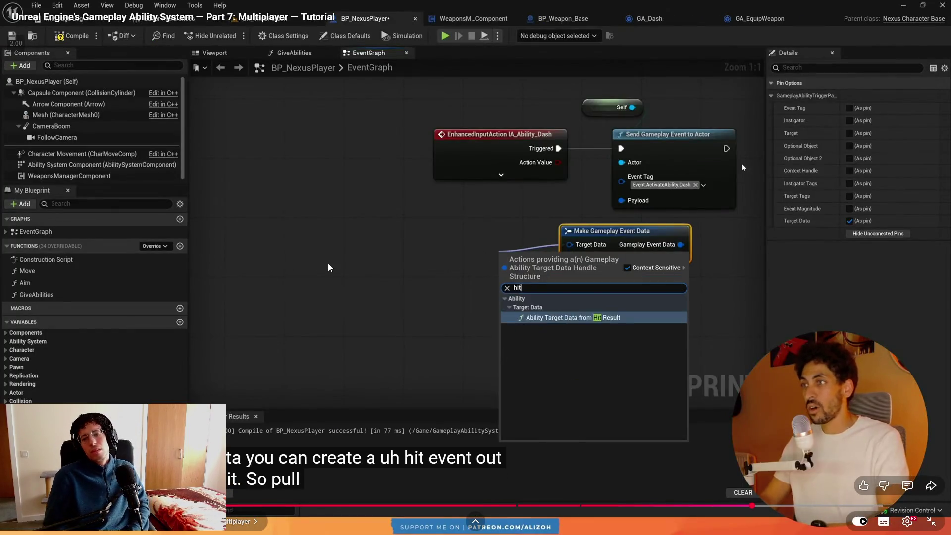
Seek the tutorial to the 'Making the Dash Ability Work in Multiplayer' section
key(Right)
key(Right)
key(Right)
key(Right)
key(Right)
key(Right)
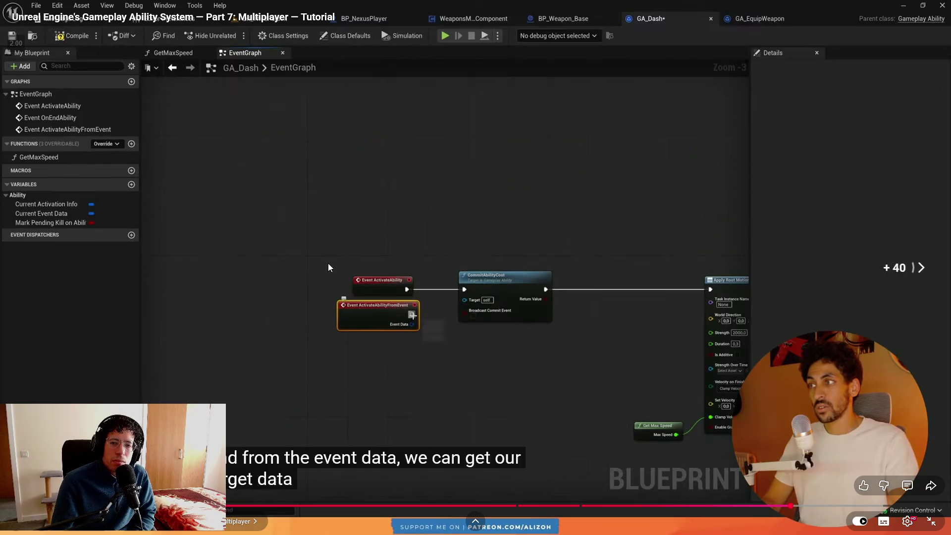
key(Right)
key(Right)
key(Right)
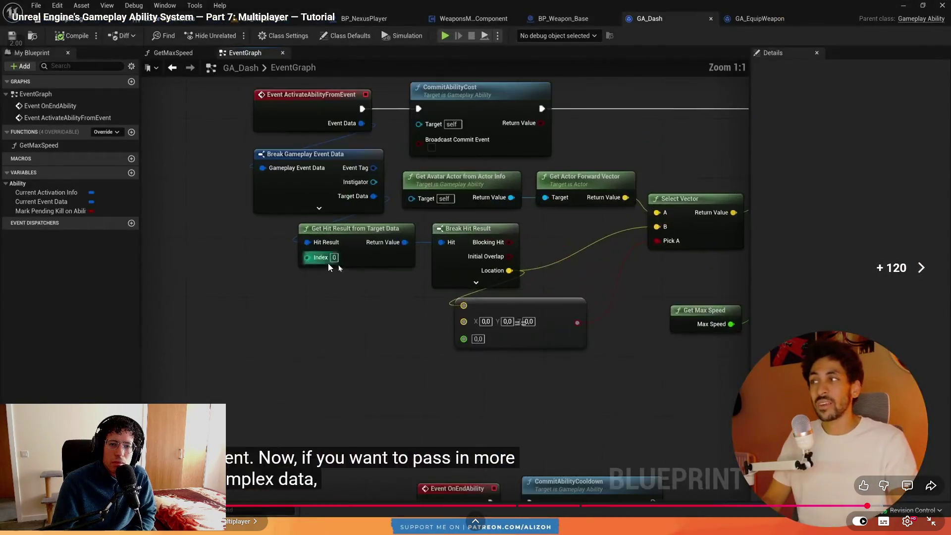
key(Right)
key(Right)
key(Right)
key(Right)
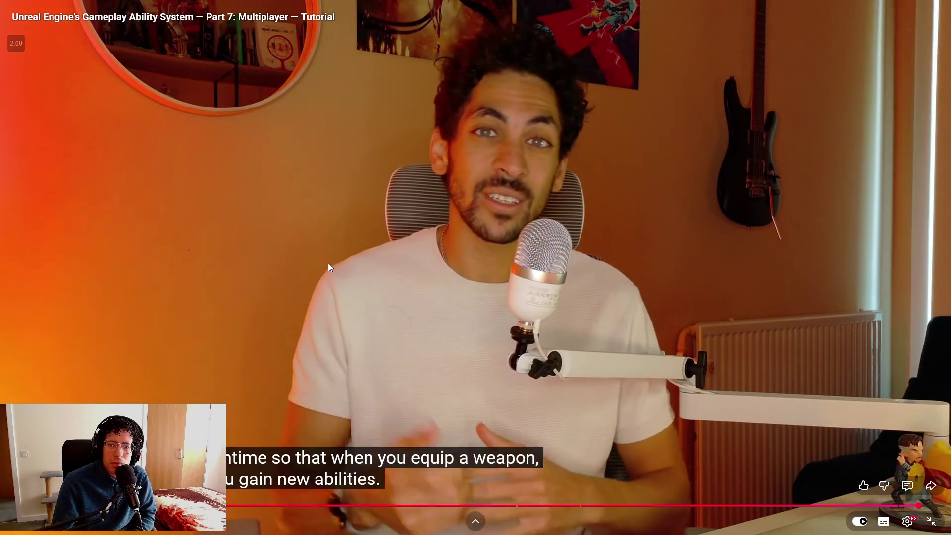
key(Left)
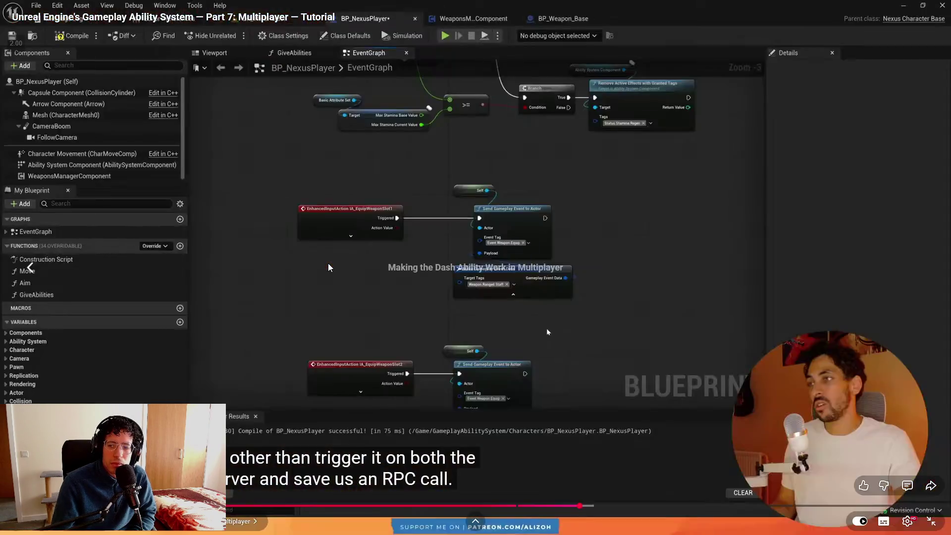
key(Left)
key(Right)
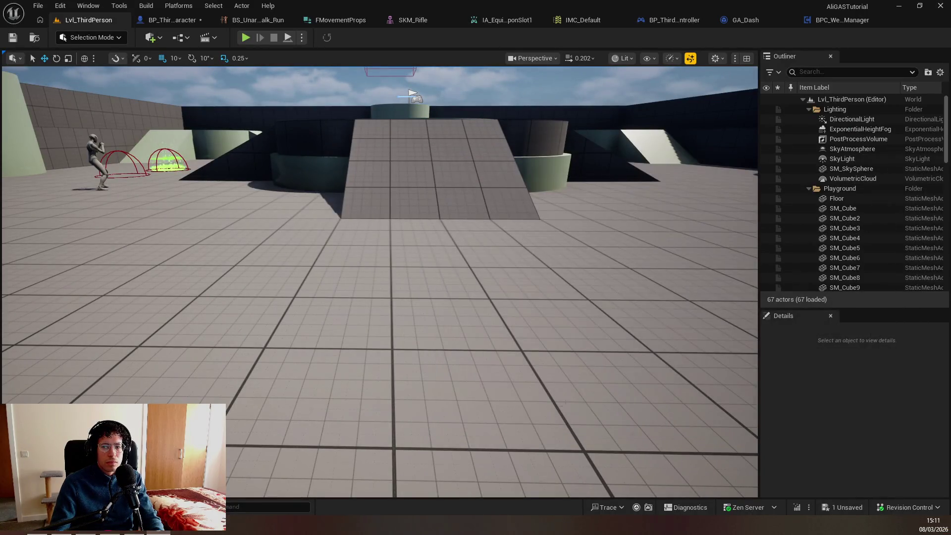
Start Check In Changes from Revision Control, dismiss the Save Content prompt, and return to GA_Dash
click(873, 507)
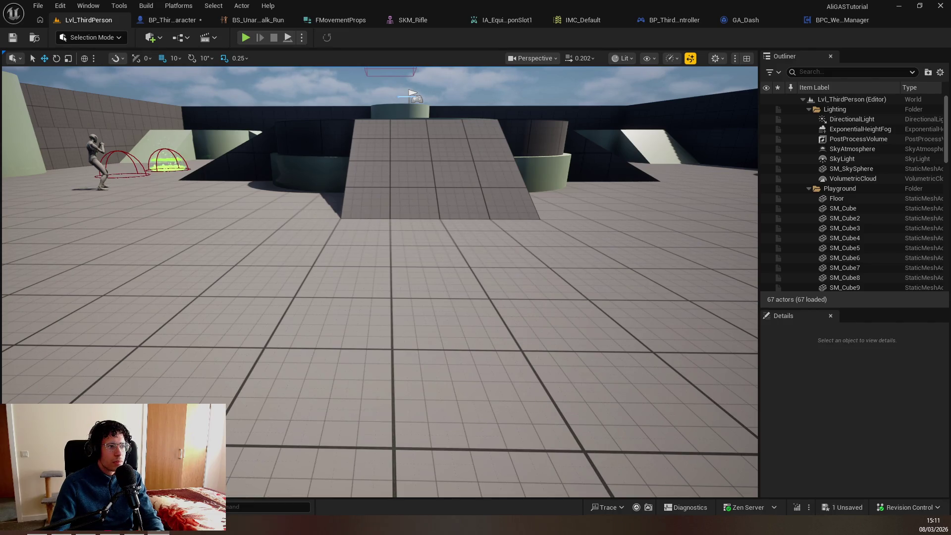
click(910, 507)
click(720, 499)
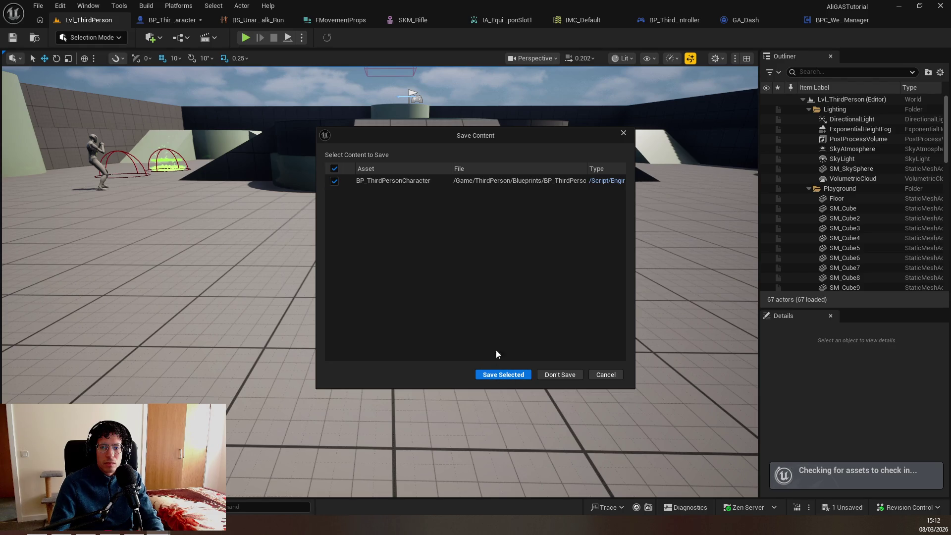
click(624, 132)
key(ctrl+space)
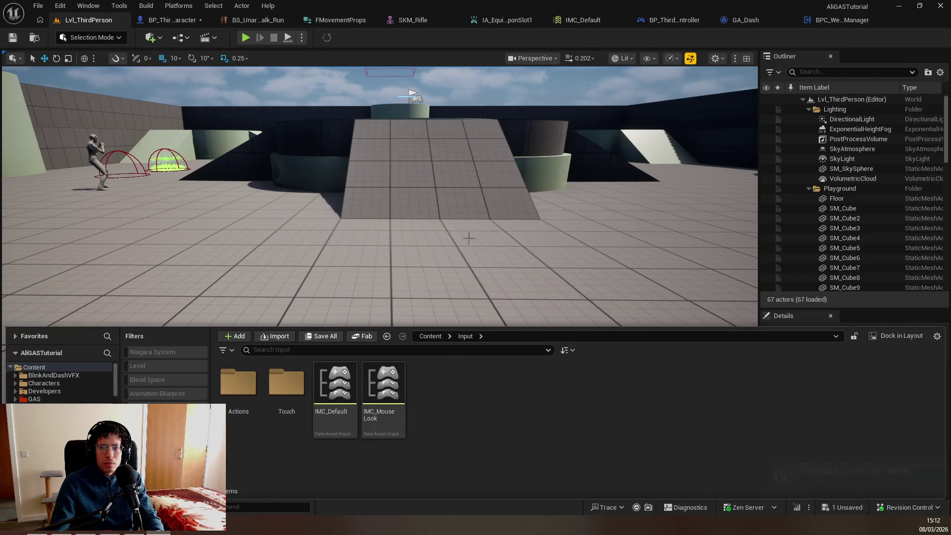
key(ctrl+Tab)
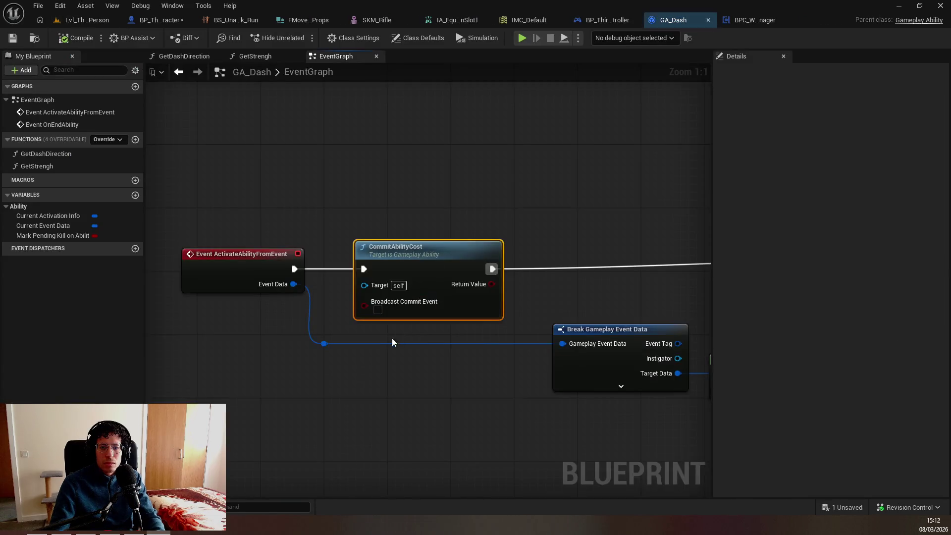
Undo the pasted target data node, then attempt a GA_Dash check-in and cancel the submission
key(ctrl+z)
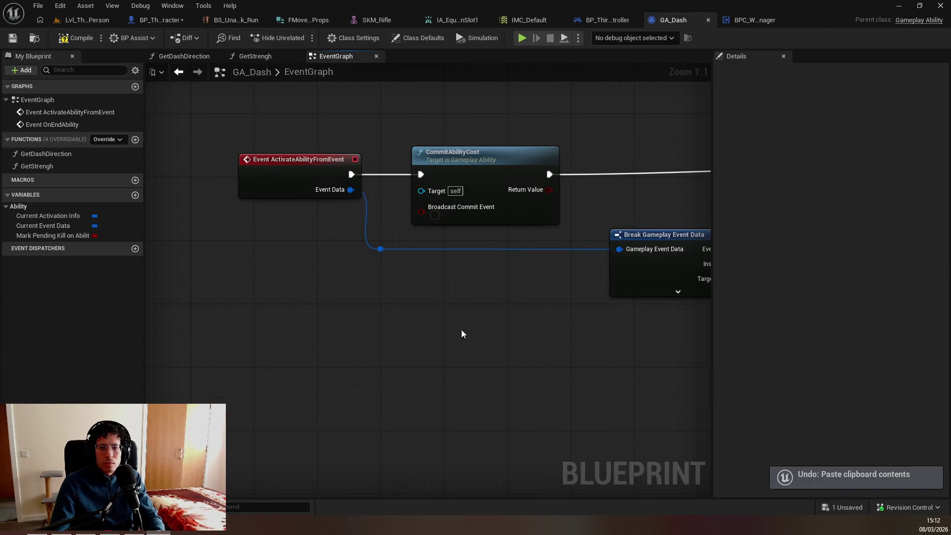
scroll(308, 361, down, 3)
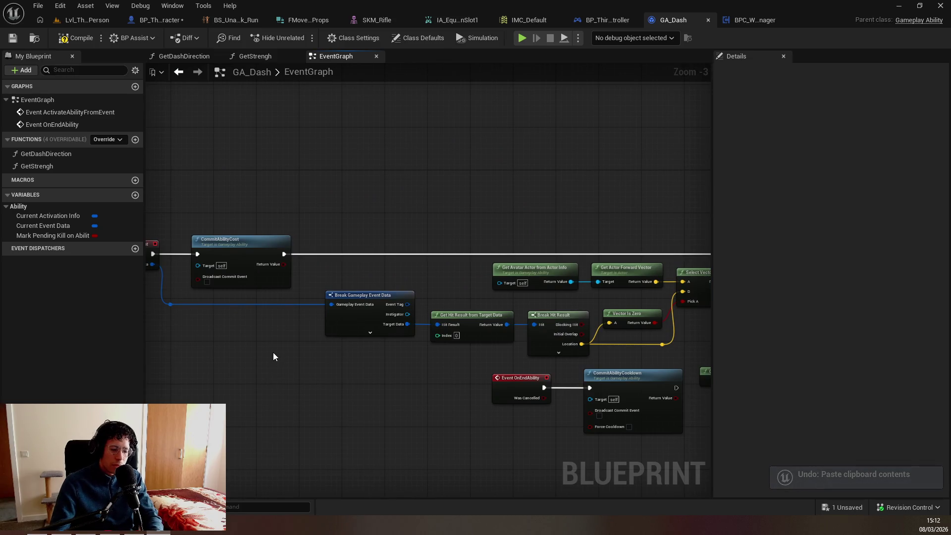
key(ctrl+space)
right_click(245, 391)
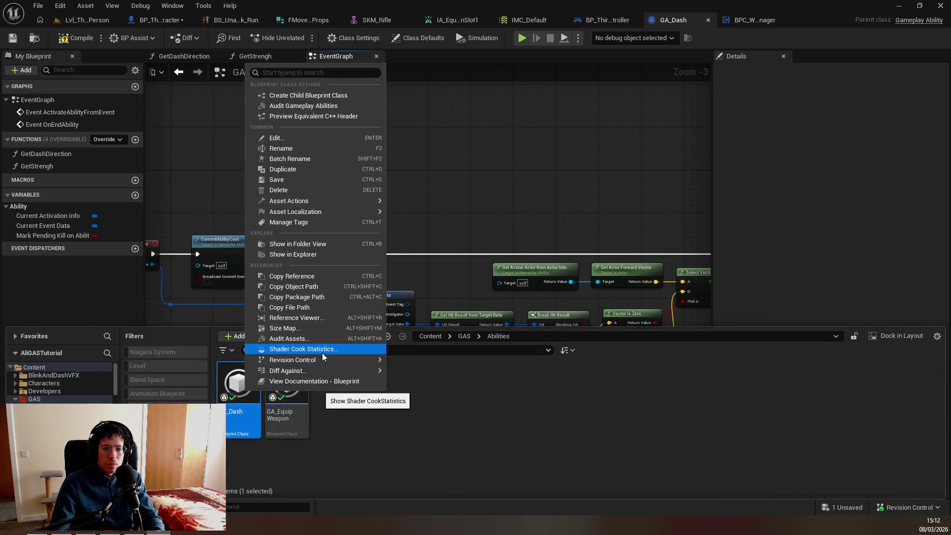
mouse_move(351, 359)
click(407, 387)
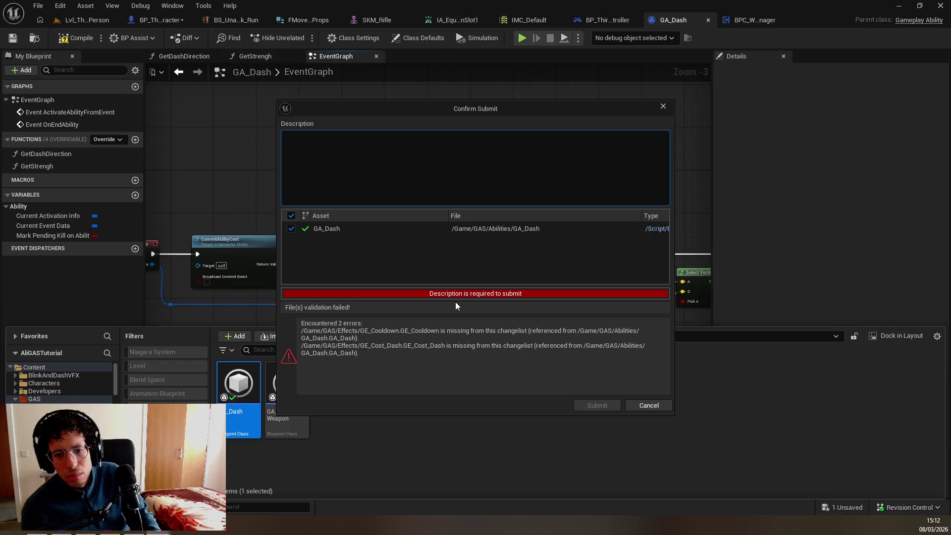
click(632, 406)
click(632, 406)
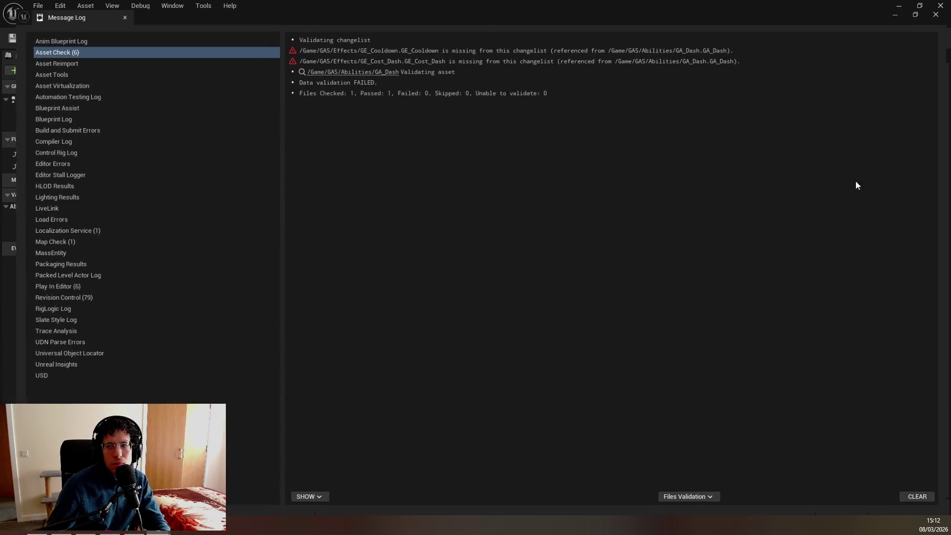
Resize and close the validation Message Log, then switch to the tutorial video
click(892, 150)
double_click(749, 15)
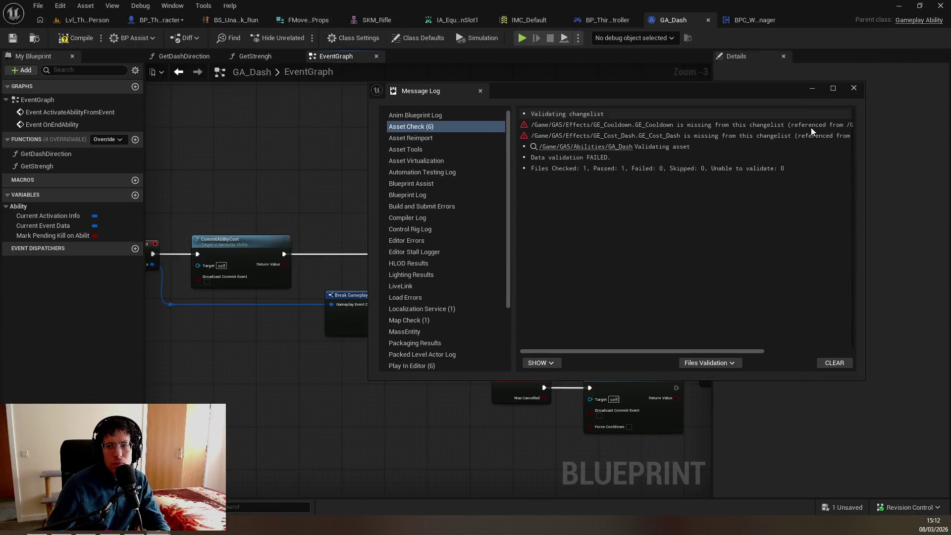
click(860, 90)
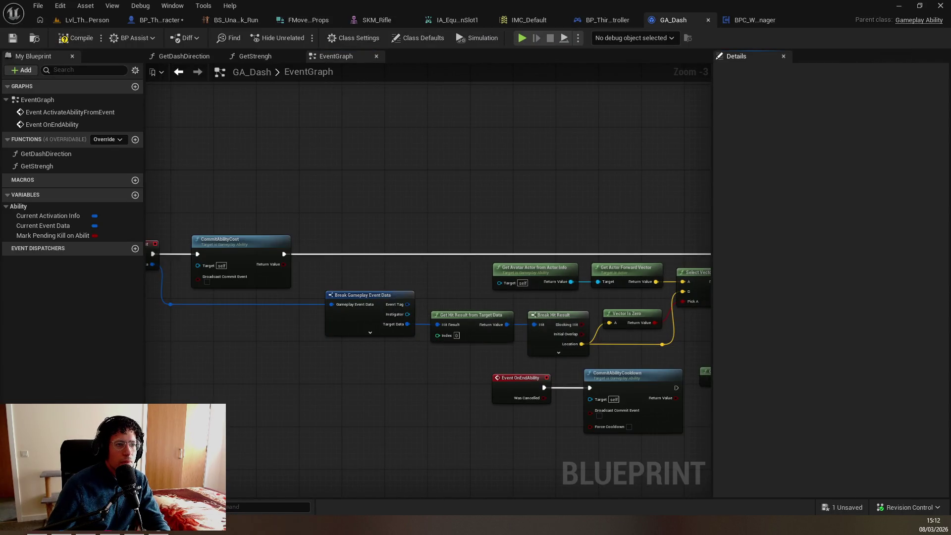
key(alt+Tab)
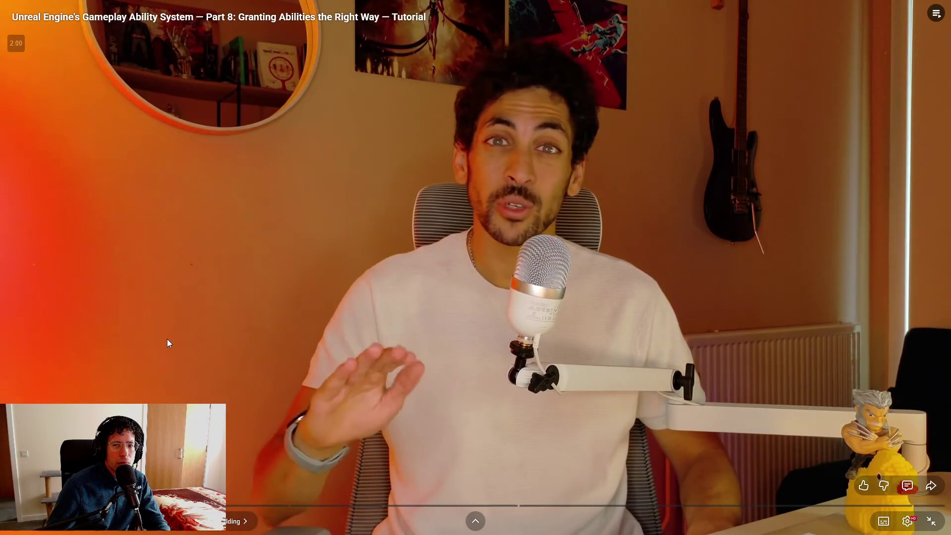
Review GA_Dash's revision history, including the Initial commit details, then close it
key(alt+Tab)
key(ctrl+space)
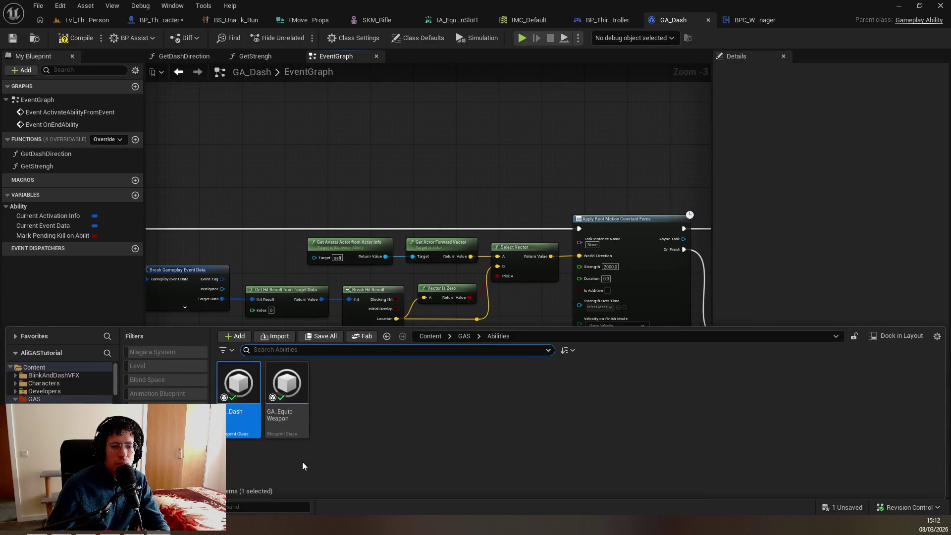
click(271, 413)
right_click(256, 378)
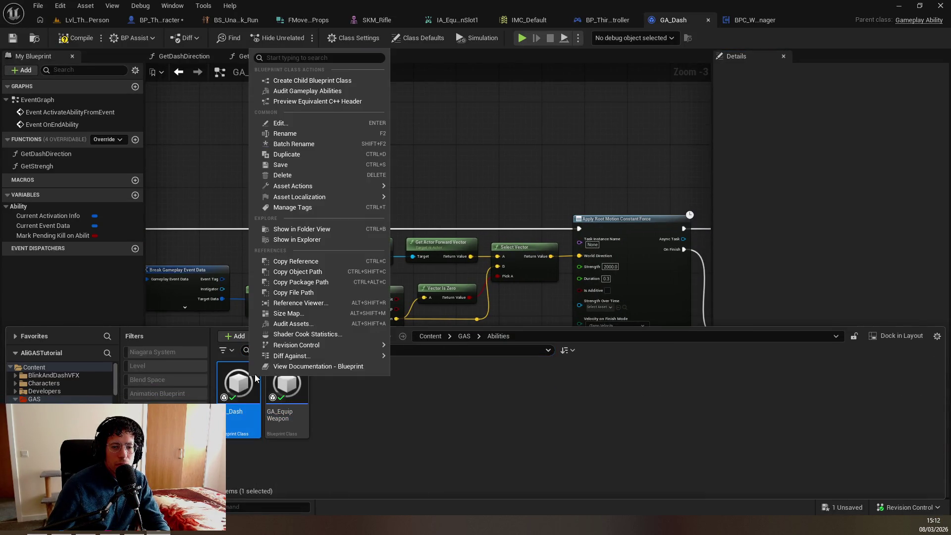
mouse_move(361, 345)
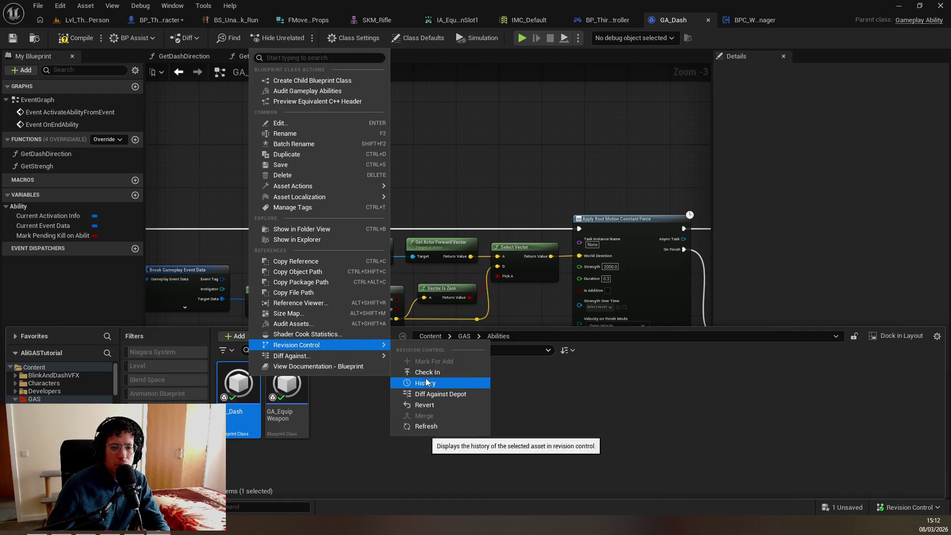
click(427, 383)
click(443, 198)
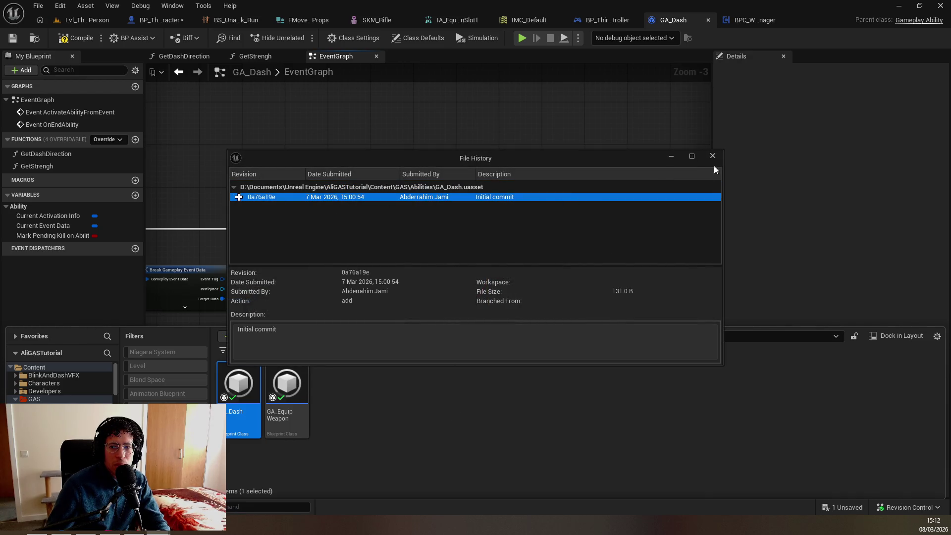
click(713, 156)
Attempt a GA_Dash check-in, cancel it over the missing GE_Cost_Dash error, and close the log
right_click(248, 373)
mouse_move(350, 342)
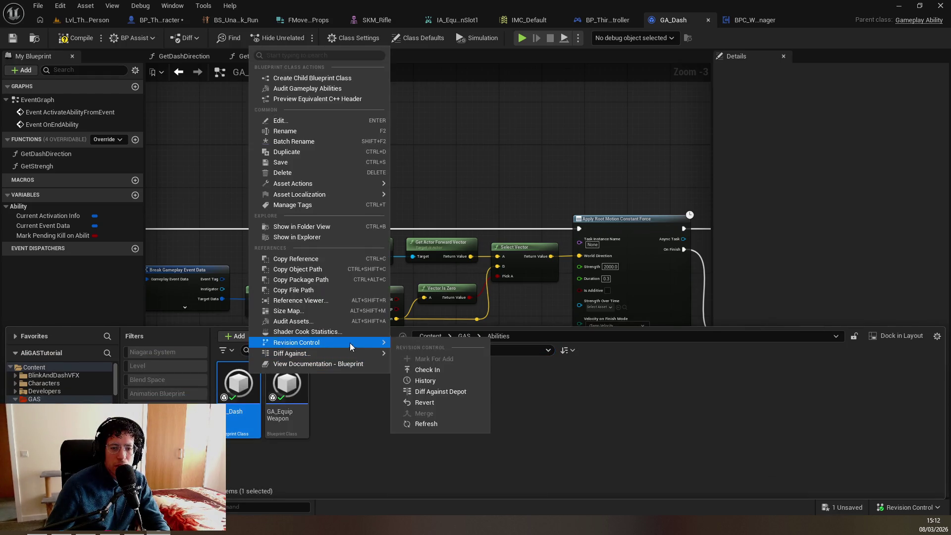
click(417, 371)
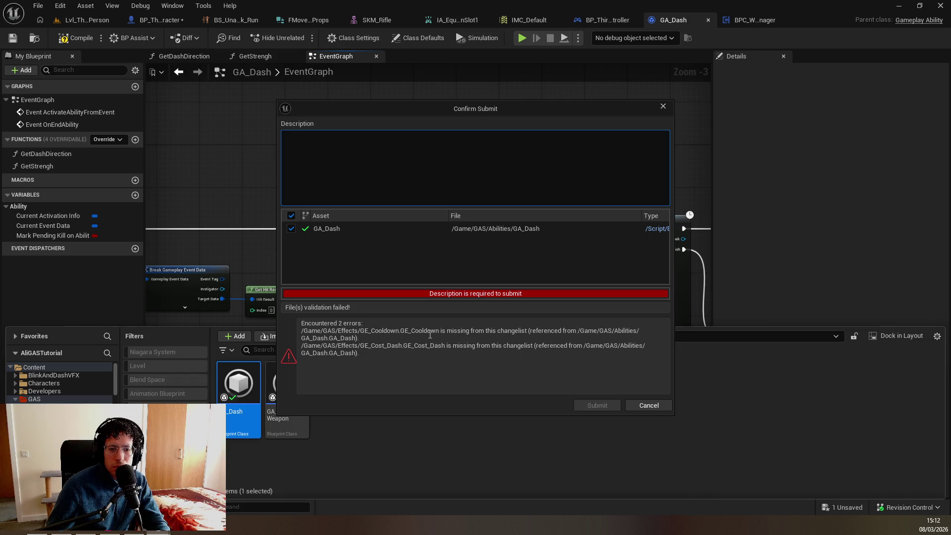
double_click(446, 347)
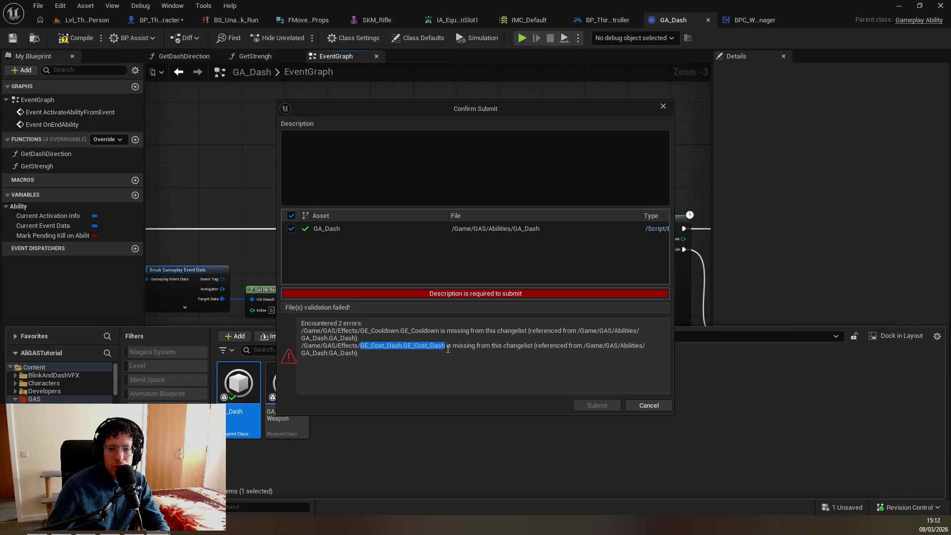
click(628, 405)
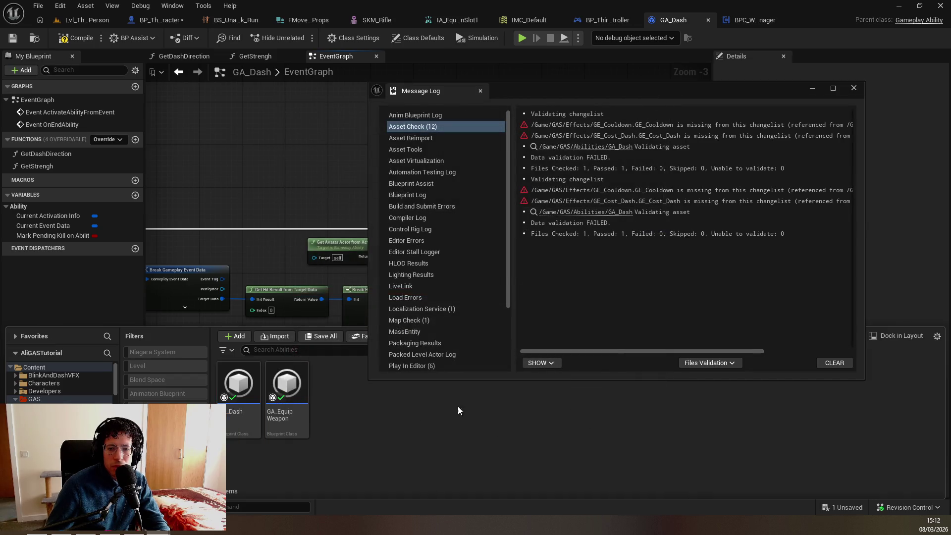
click(853, 88)
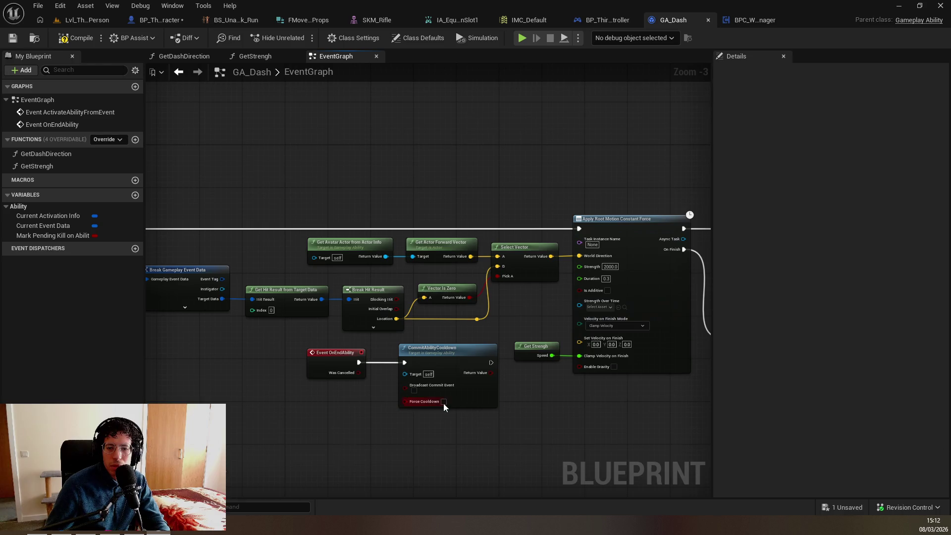
Open Content > GAS > Effects and view revision history for all five effect assets
click(387, 336)
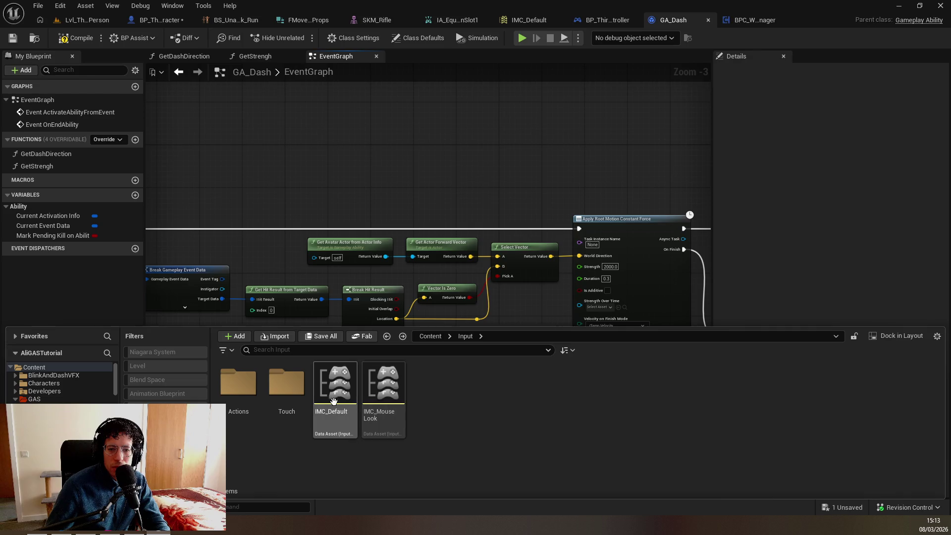
key(alt+Left)
double_click(383, 382)
double_click(383, 381)
click(341, 388)
key(ctrl+a)
click(341, 387)
key(ctrl+a)
right_click(341, 388)
mouse_move(415, 362)
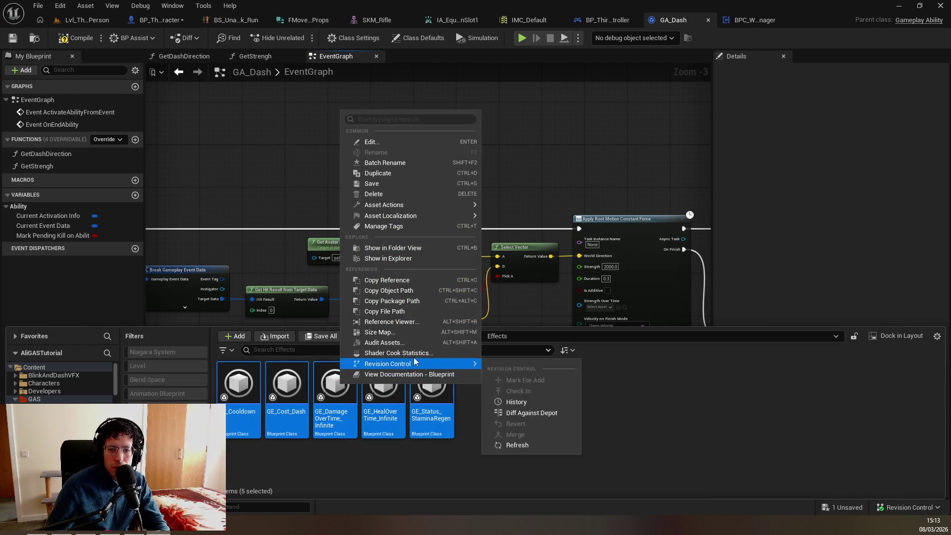
click(510, 402)
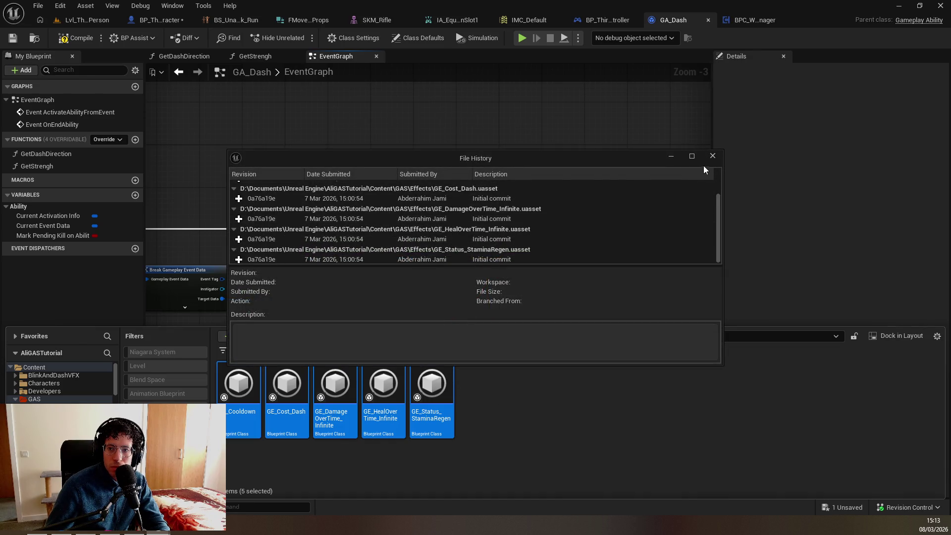
click(712, 156)
View GE_Cooldown's revision history, then close it
click(287, 421)
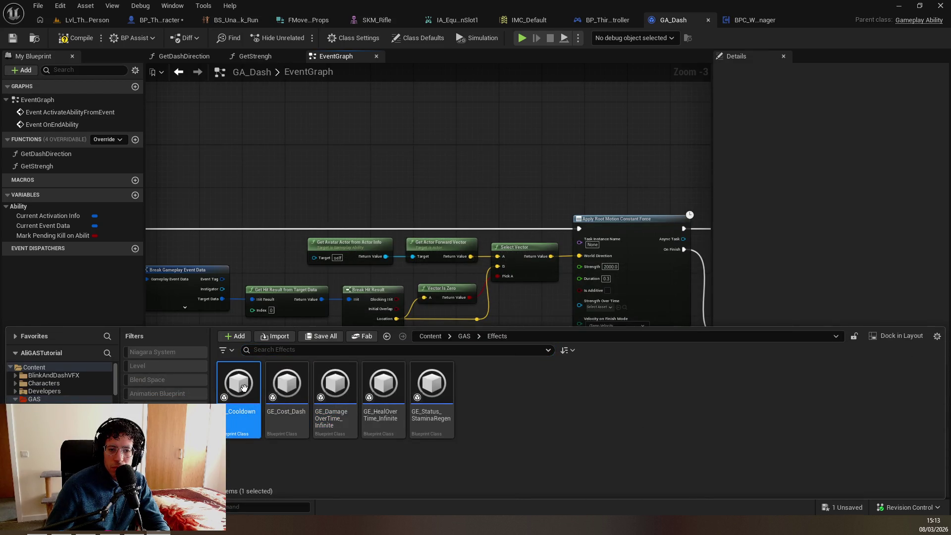
right_click(239, 414)
mouse_move(340, 358)
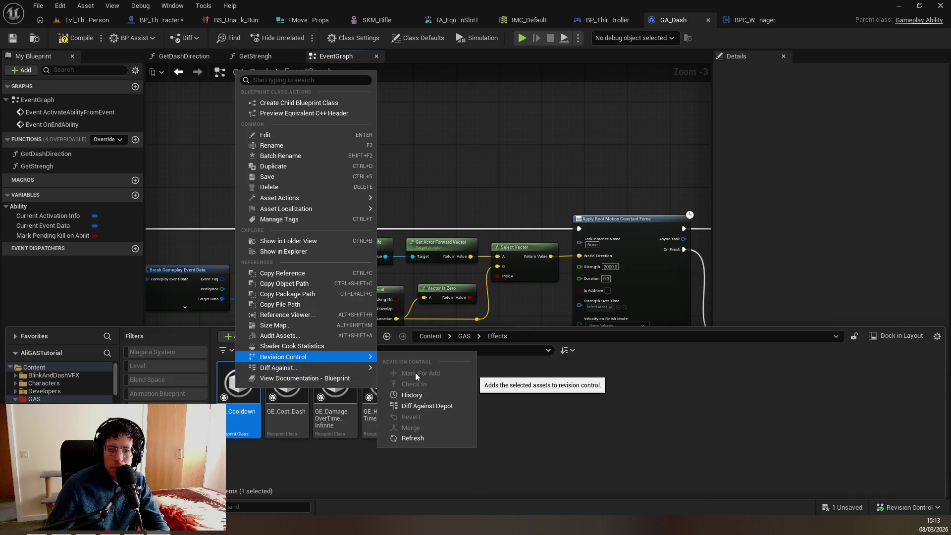
click(409, 395)
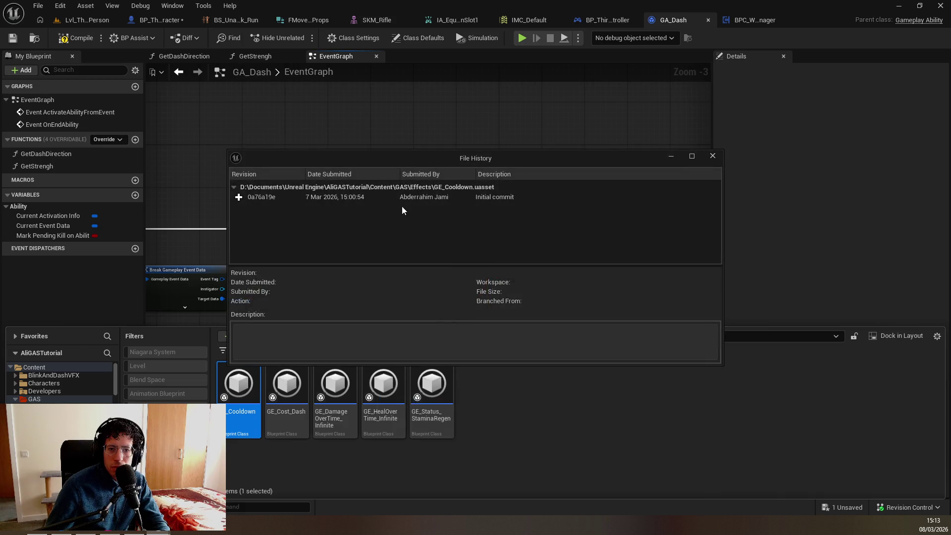
key(Escape)
Refresh GE_Cooldown's revision-control status and close the content drawer
key(ctrl+space)
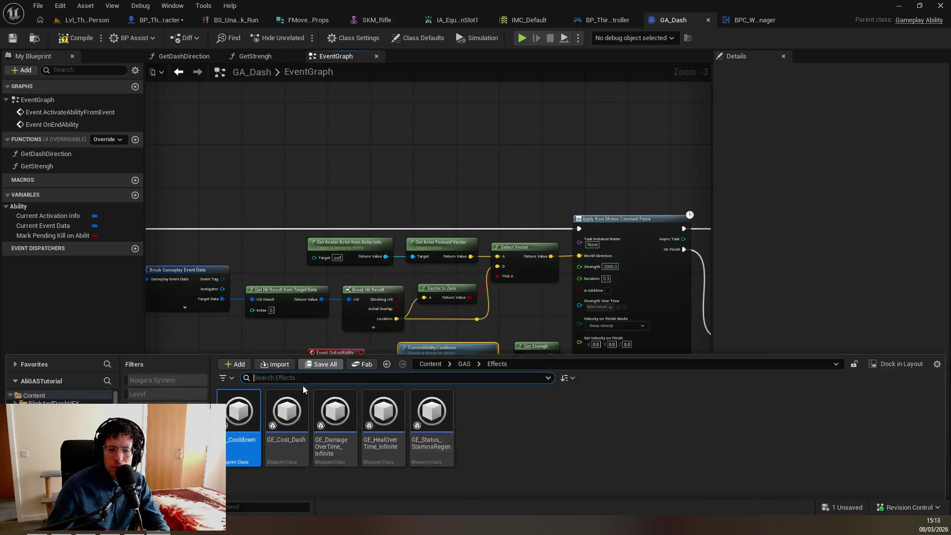
right_click(254, 415)
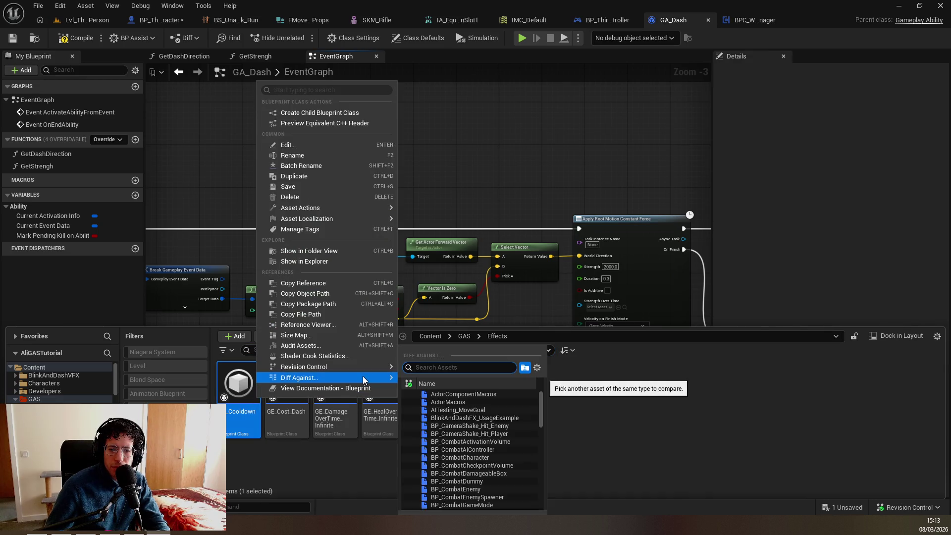
mouse_move(367, 369)
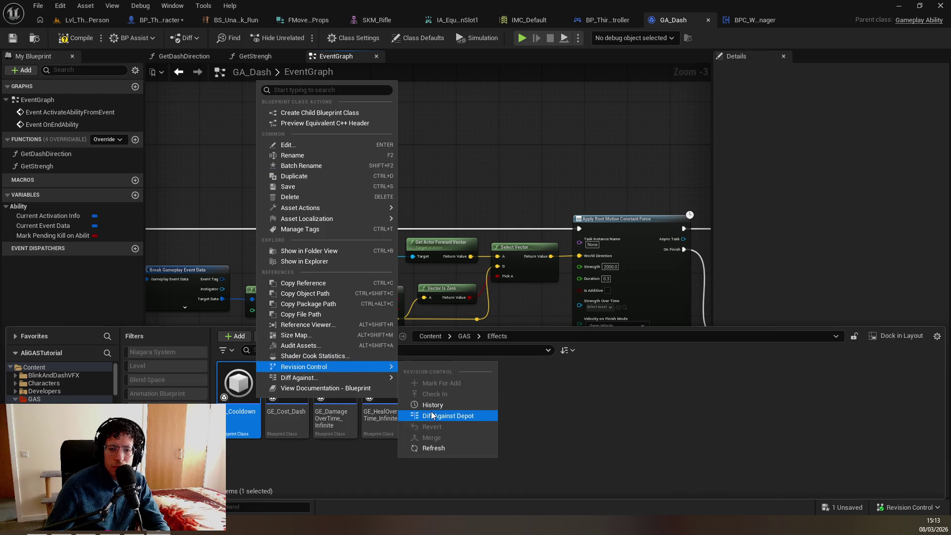
click(434, 449)
click(320, 460)
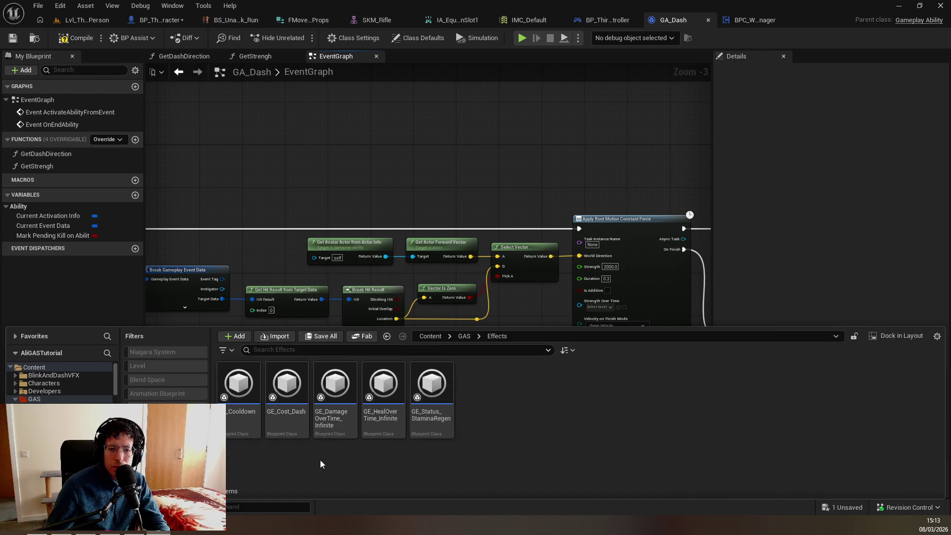
click(880, 508)
click(881, 507)
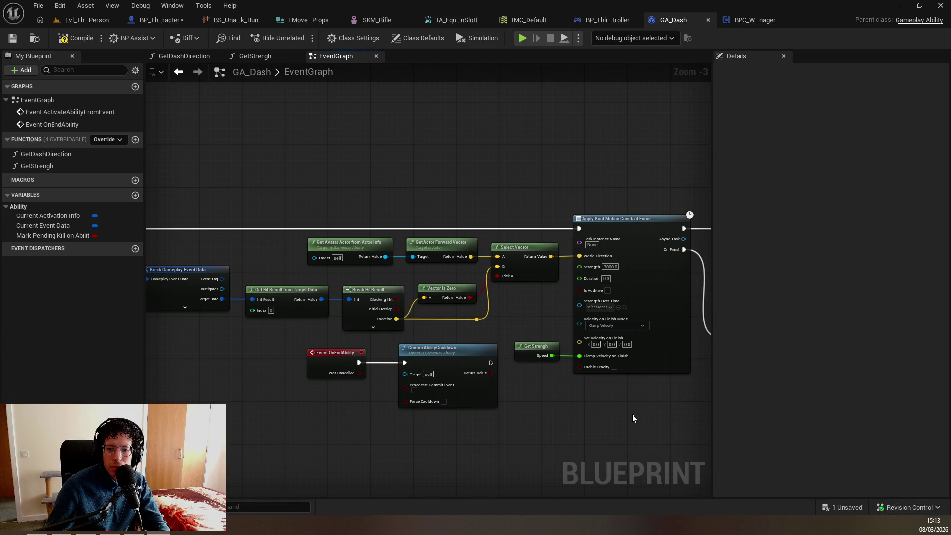
Start submitting all changed content, dismiss the save content prompt, and submit again
click(881, 507)
click(867, 483)
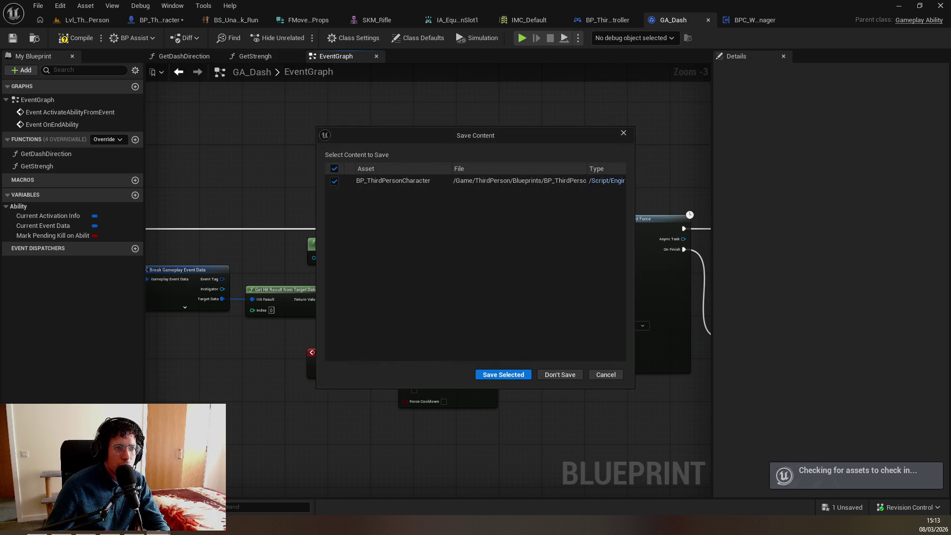
click(392, 181)
click(614, 378)
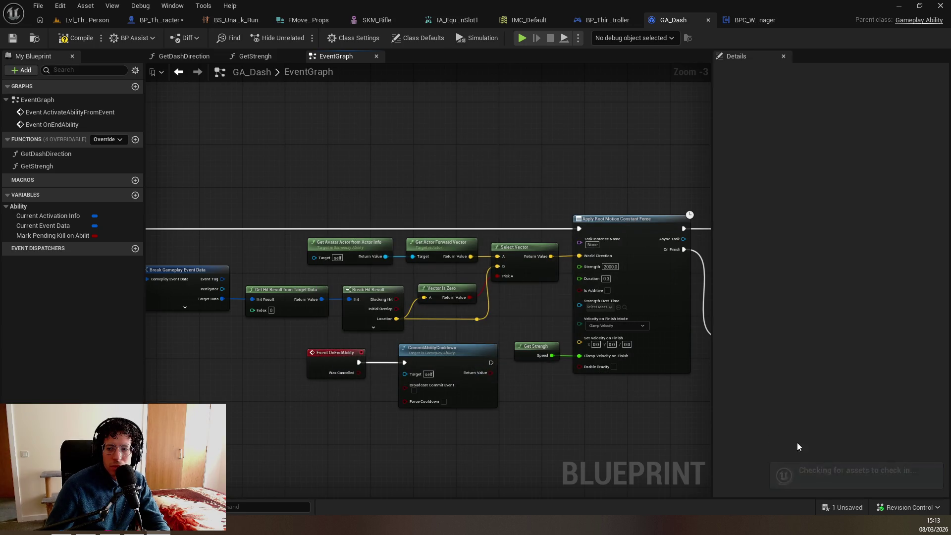
click(892, 506)
click(868, 483)
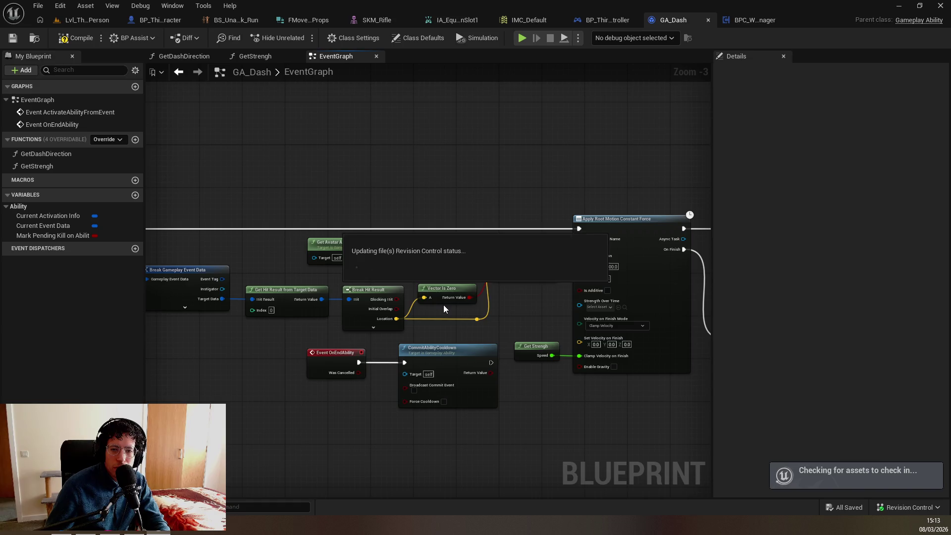
Review the validation failure and the full error log at GE_Cooldown, then bring up the Output Log
scroll(396, 269, down, 1)
scroll(429, 362, down, 2)
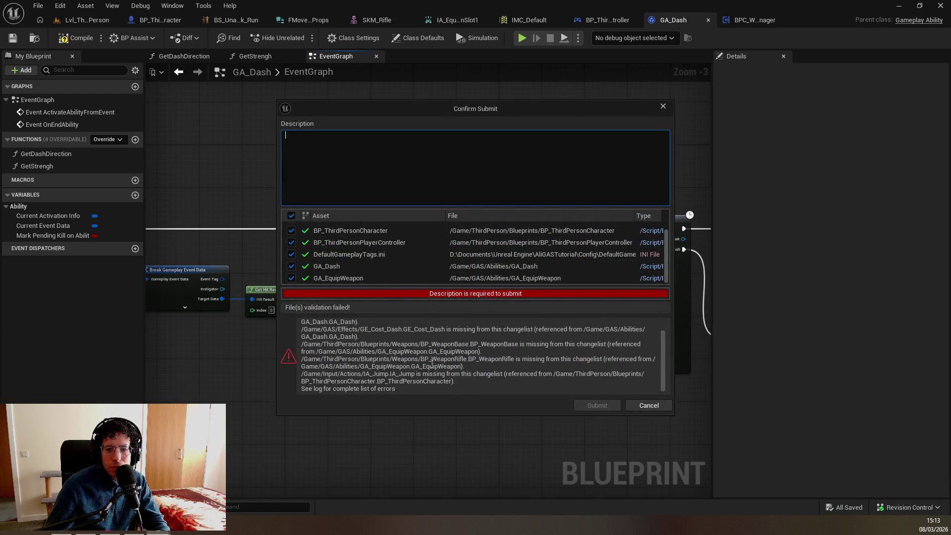
scroll(356, 328, up, 2)
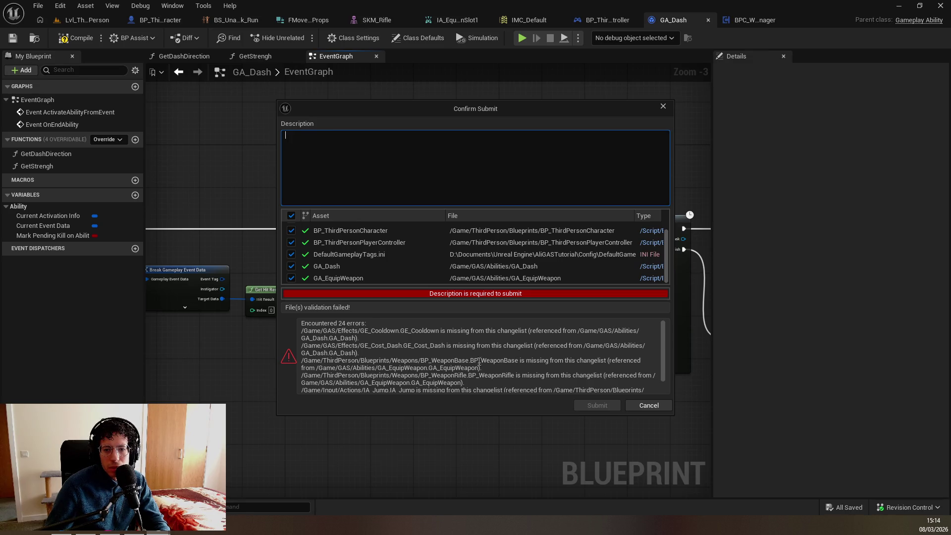
scroll(389, 375, down, 2)
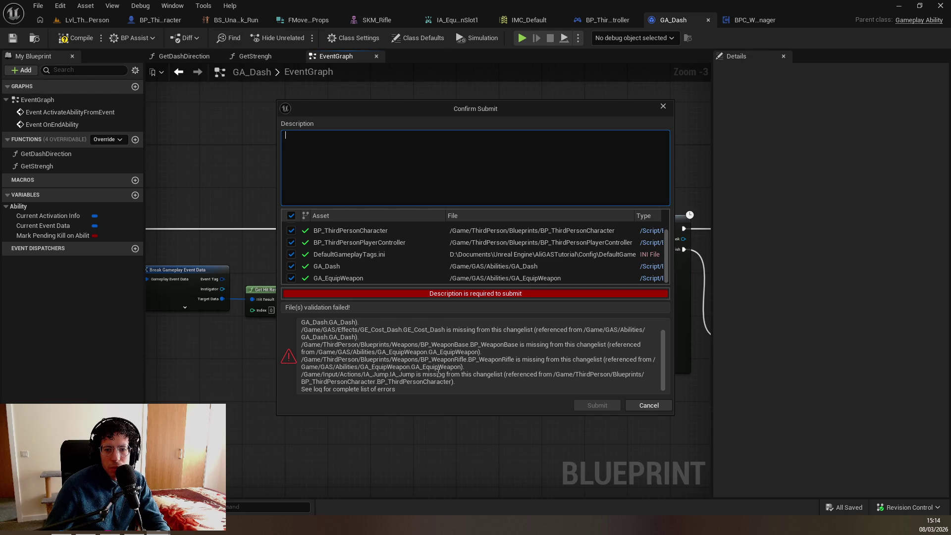
click(376, 390)
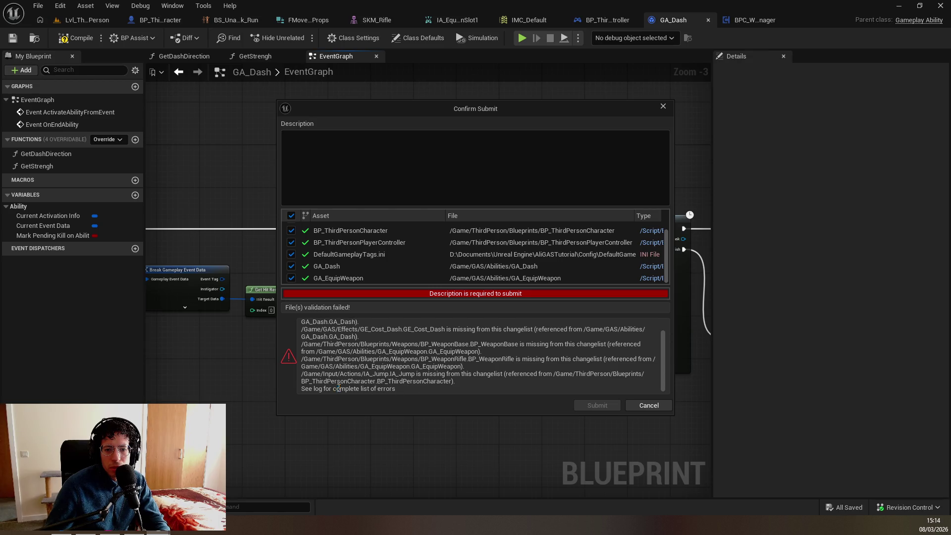
click(634, 409)
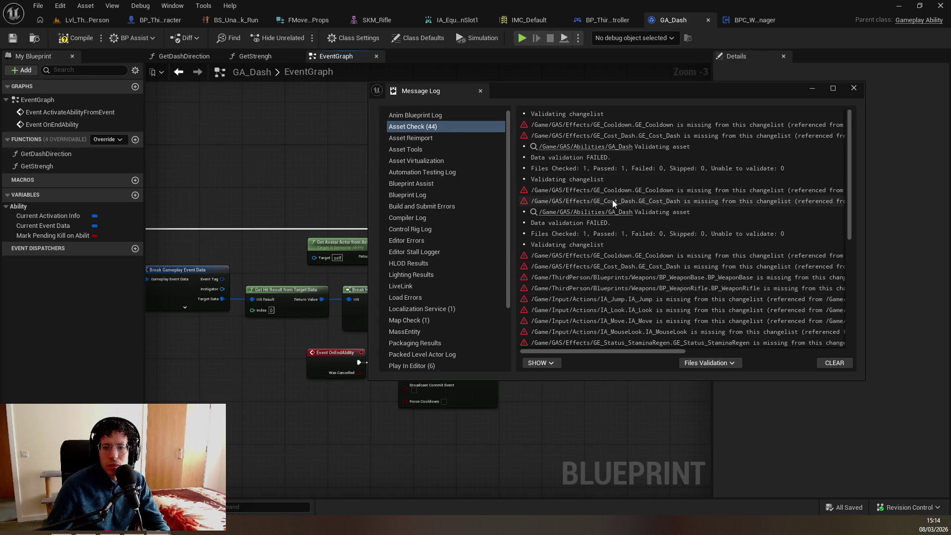
click(729, 255)
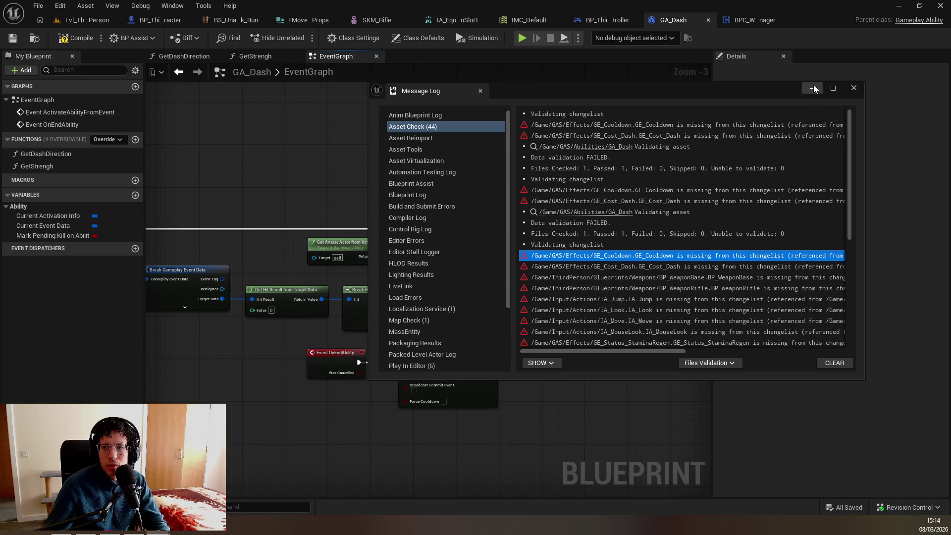
click(813, 87)
key(grave)
key(grave)
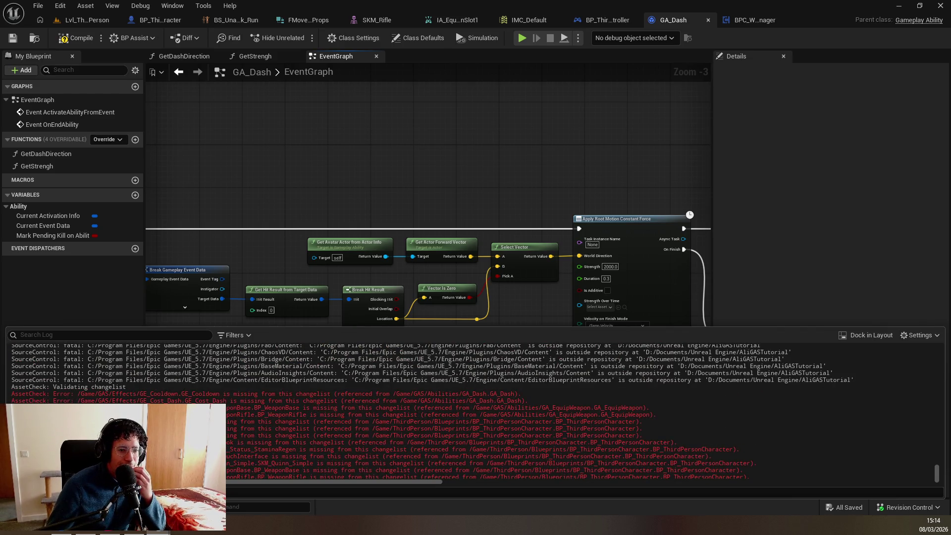
Highlight the missing-asset error lines in the log, then switch to the Lvl_ThirdPerson level editor
double_click(355, 394)
click(316, 394)
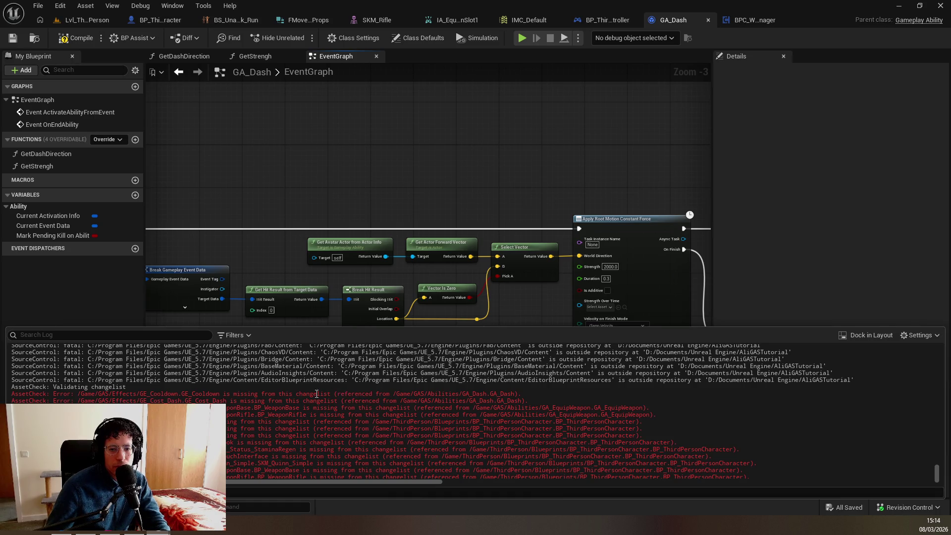
mouse_move(490, 397)
mouse_down()
mouse_move(650, 419)
mouse_move(658, 434)
mouse_move(645, 428)
mouse_up()
click(112, 6)
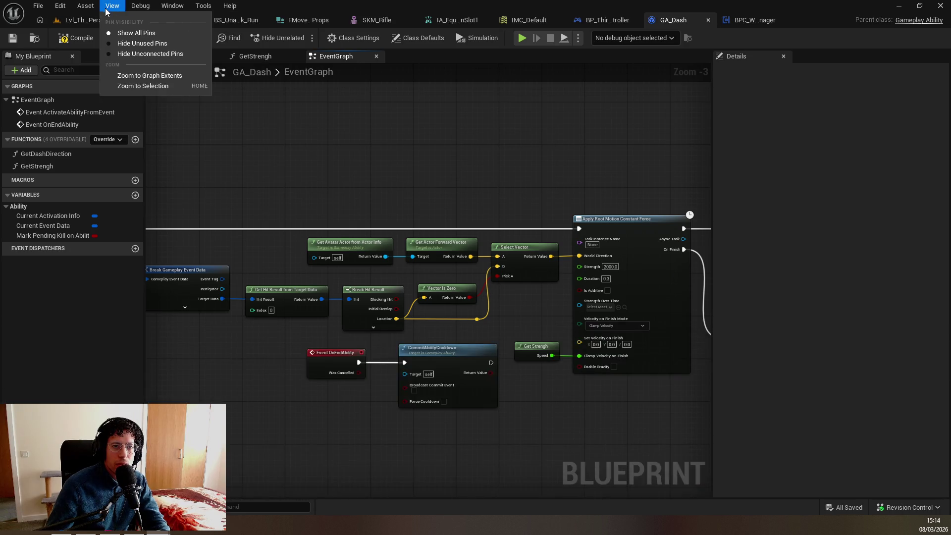
mouse_move(85, 7)
click(67, 20)
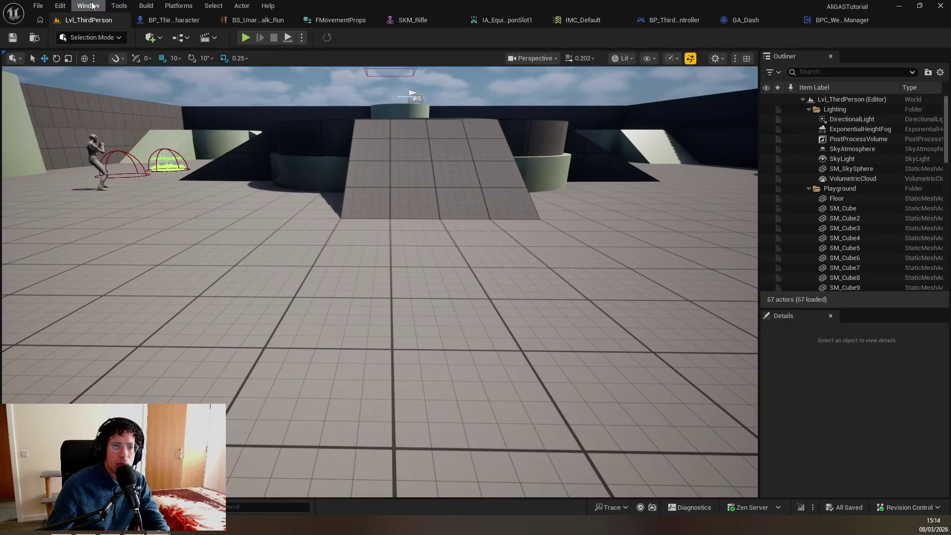
Search the editor's Window, Tools and selection menus for asset commands ('ai', 'ass')
click(93, 7)
text(ai)
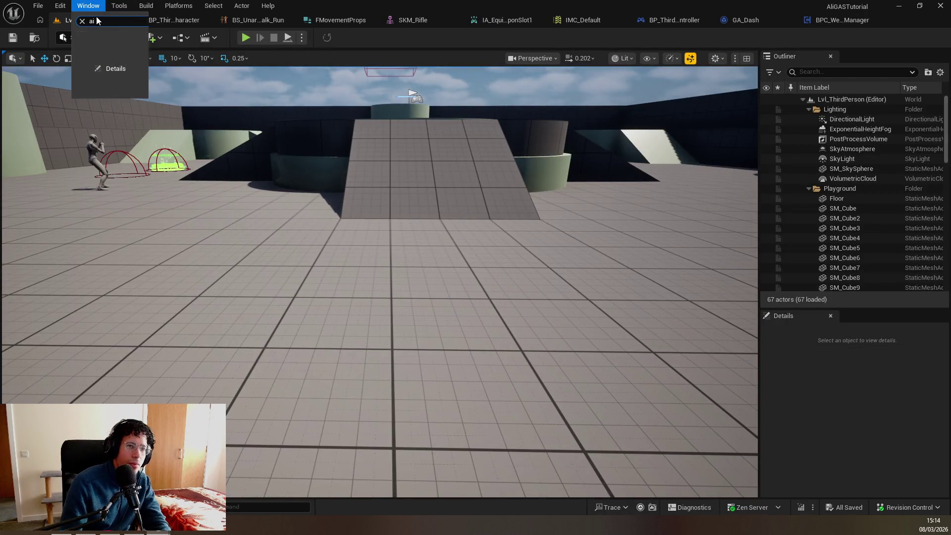
key(Escape)
key(Escape)
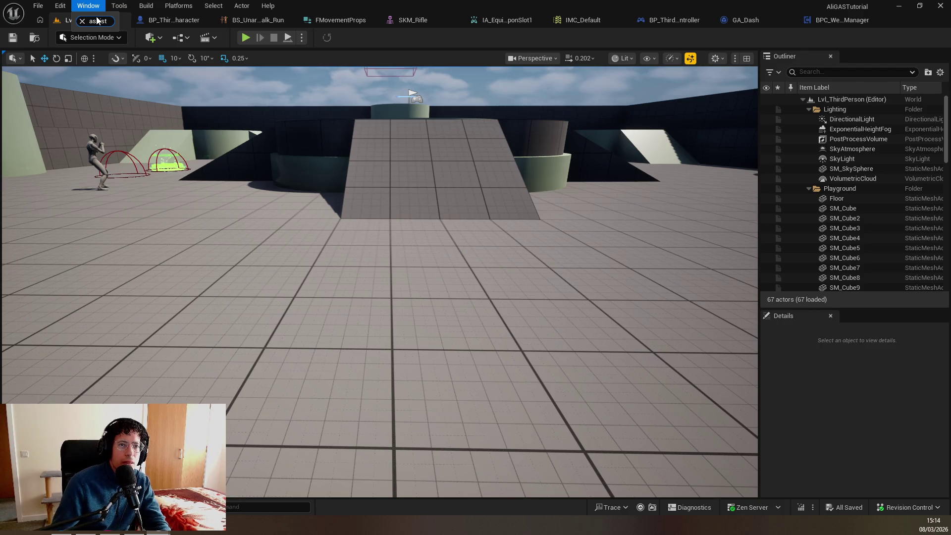
click(119, 6)
click(131, 7)
click(129, 7)
text(ass)
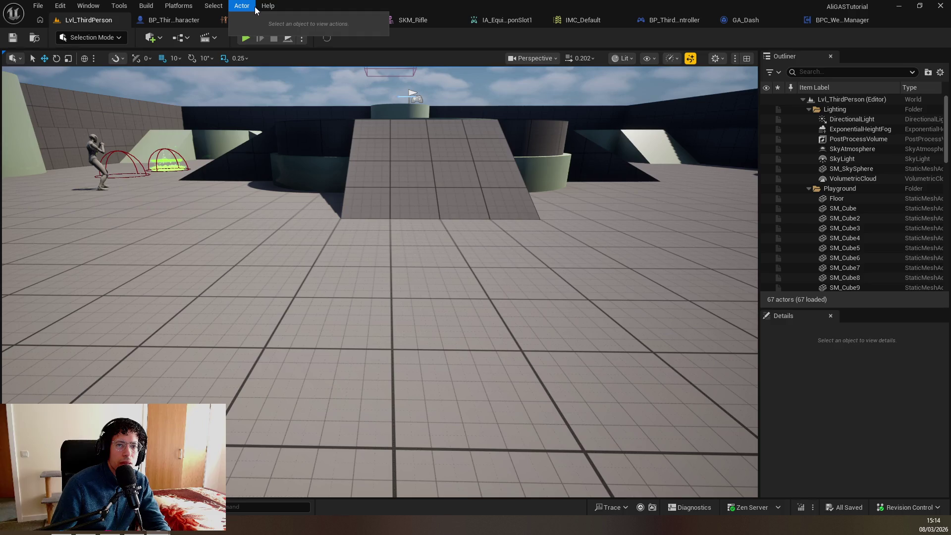
click(220, 5)
mouse_move(267, 6)
text(ass)
key(alt+Tab)
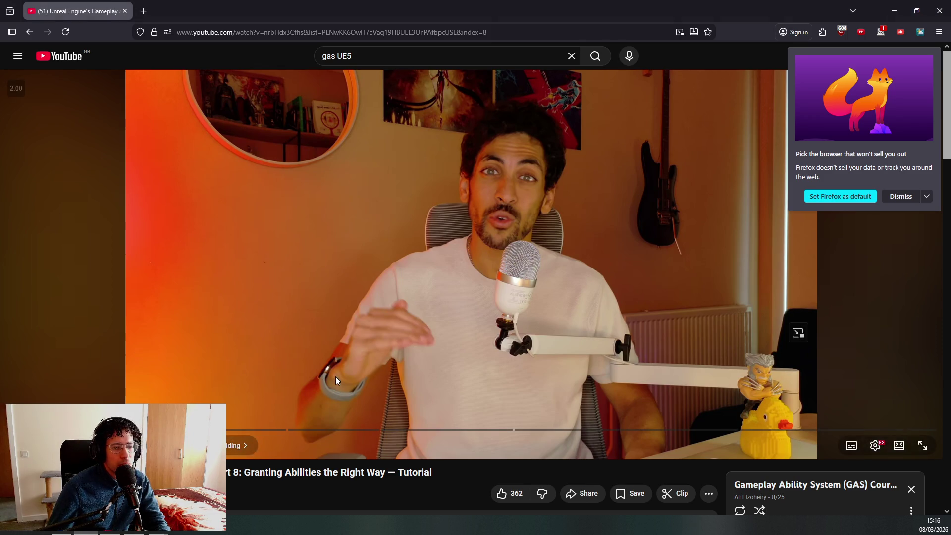
Return from the YouTube GAS tutorial to Unreal and open the Content Drawer on GAS Effects
key(alt+Tab)
key(ctrl+space)
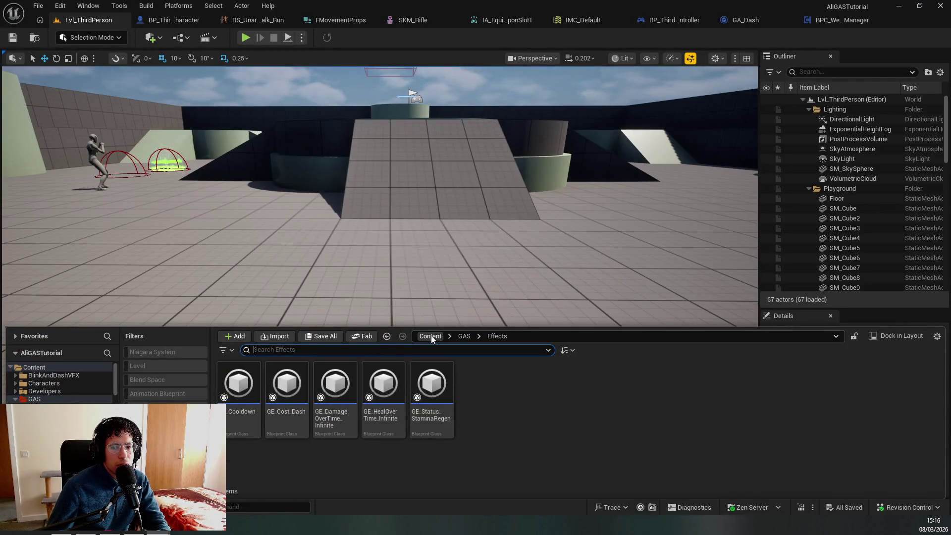
Go up to Content, open the GAS folder, and search the Cues folder actions for 'fix'
click(430, 336)
right_click(360, 388)
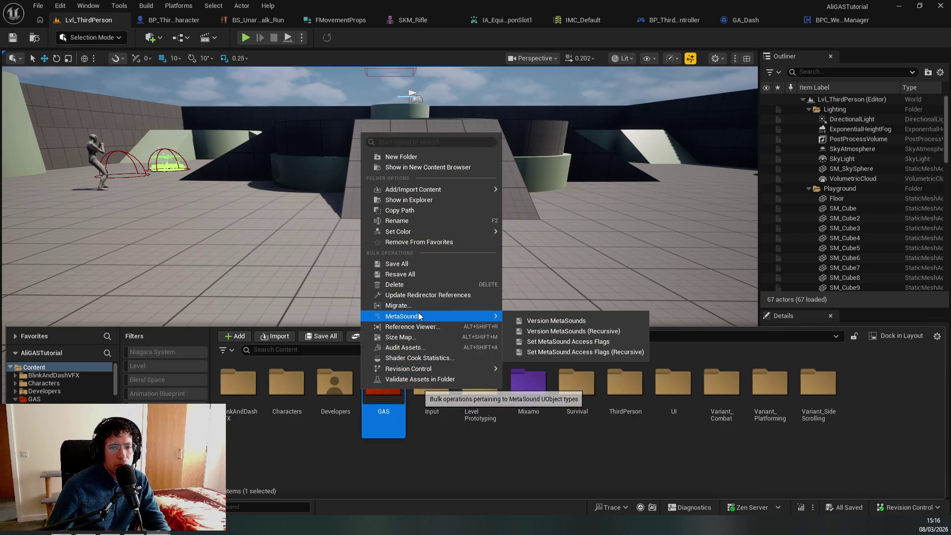
mouse_move(419, 316)
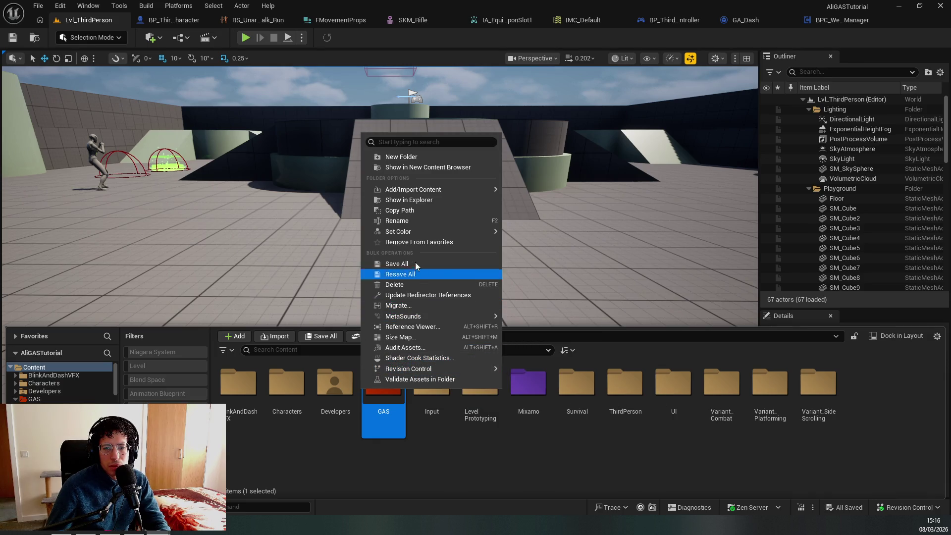
double_click(388, 407)
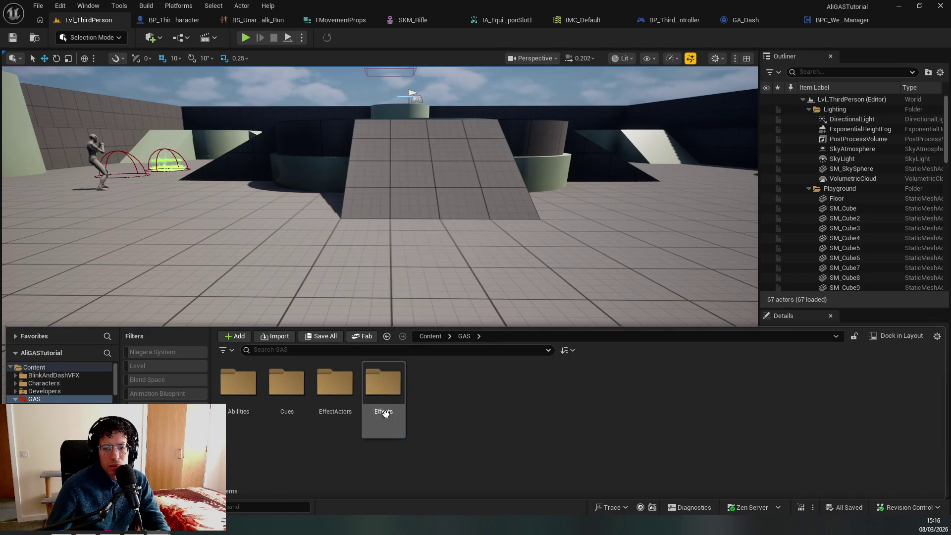
click(283, 396)
right_click(281, 396)
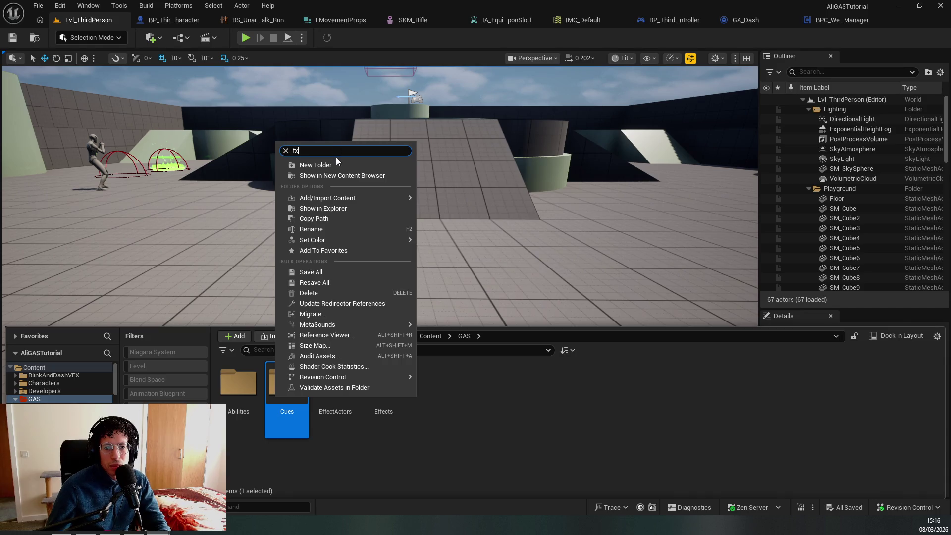
text(fix)
key(Escape)
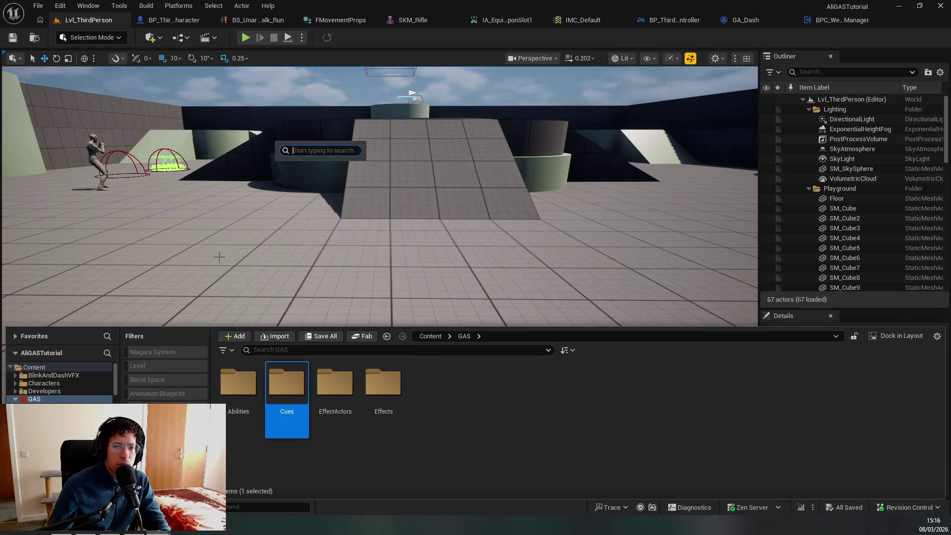
Swing the viewport camera toward the walls and reopen the Content Drawer's display settings
drag(336, 156, 81, 291)
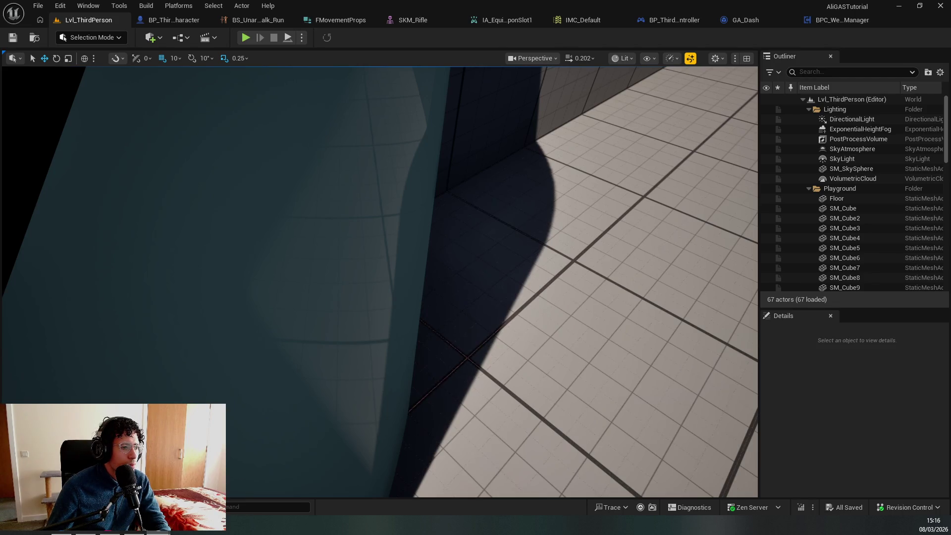
drag(372, 389, 353, 411)
key(ctrl+space)
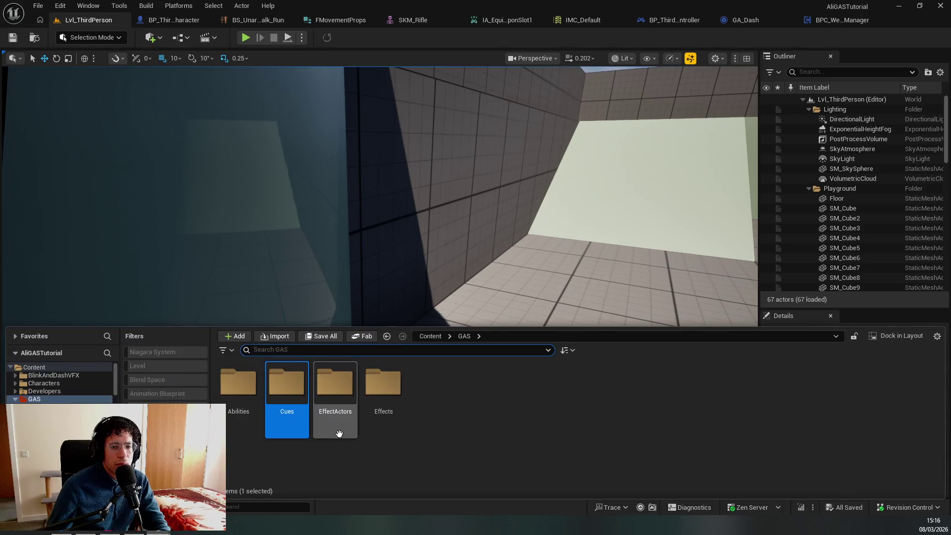
click(937, 336)
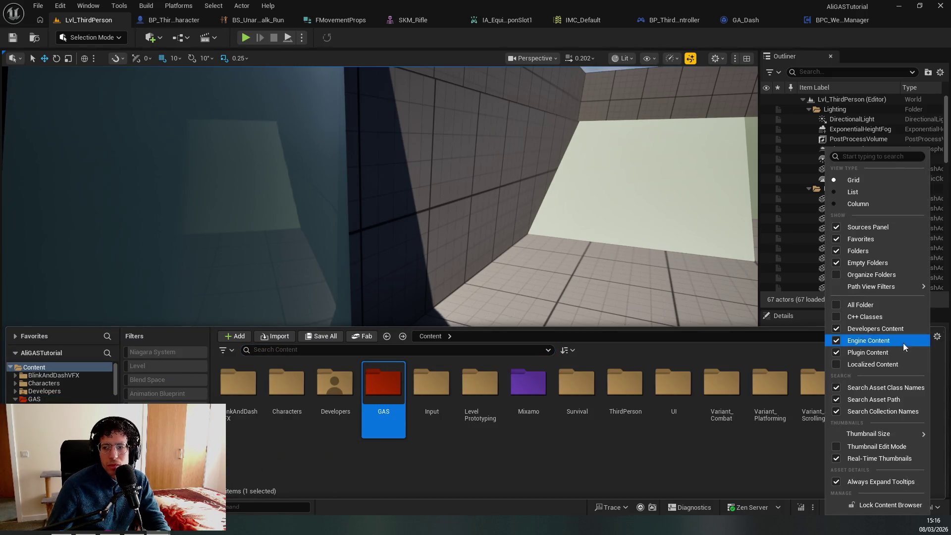
Search Content Browser settings for 'red', 'show' and 'rider', then update redirector references on Content
text(red)
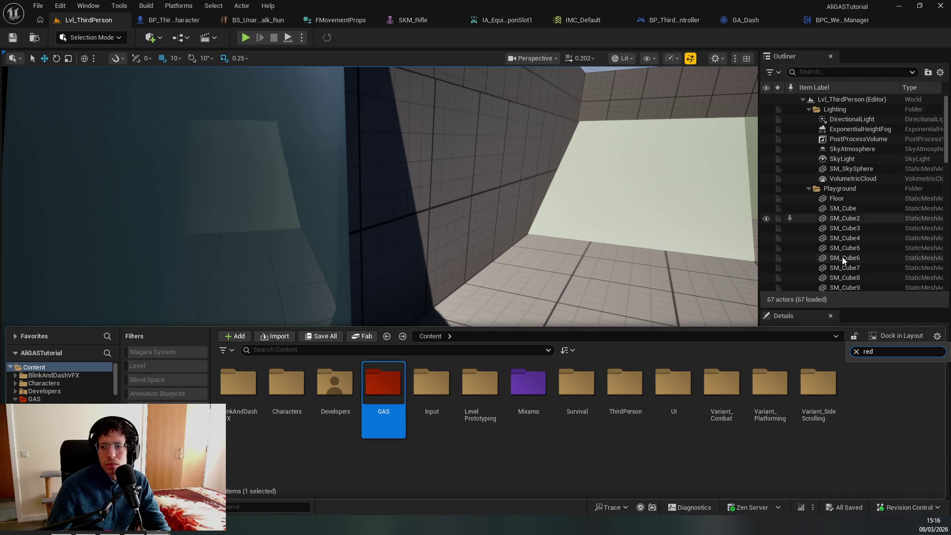
key(BackSpace)
key(BackSpace)
key(BackSpace)
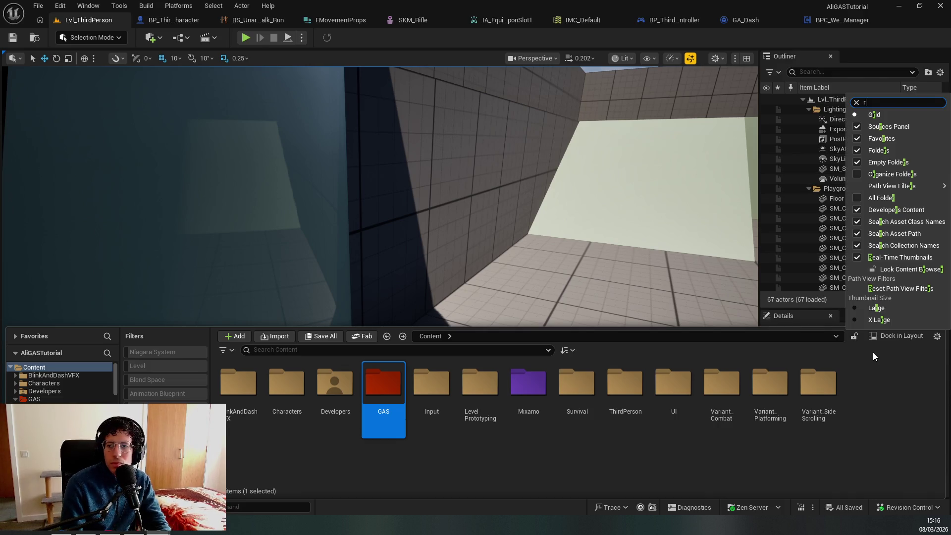
text(show)
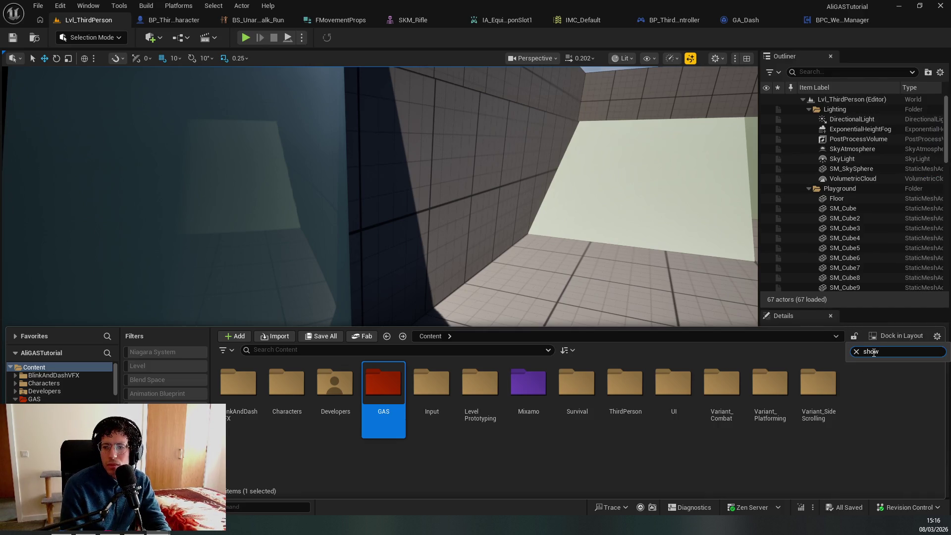
key(BackSpace)
key(BackSpace)
key(BackSpace)
text(rider)
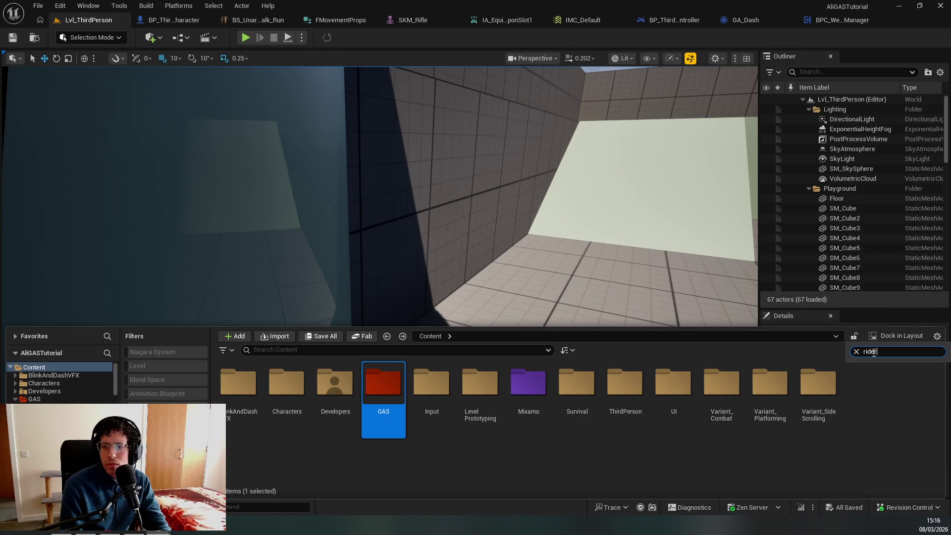
key(BackSpace)
key(BackSpace)
key(BackSpace)
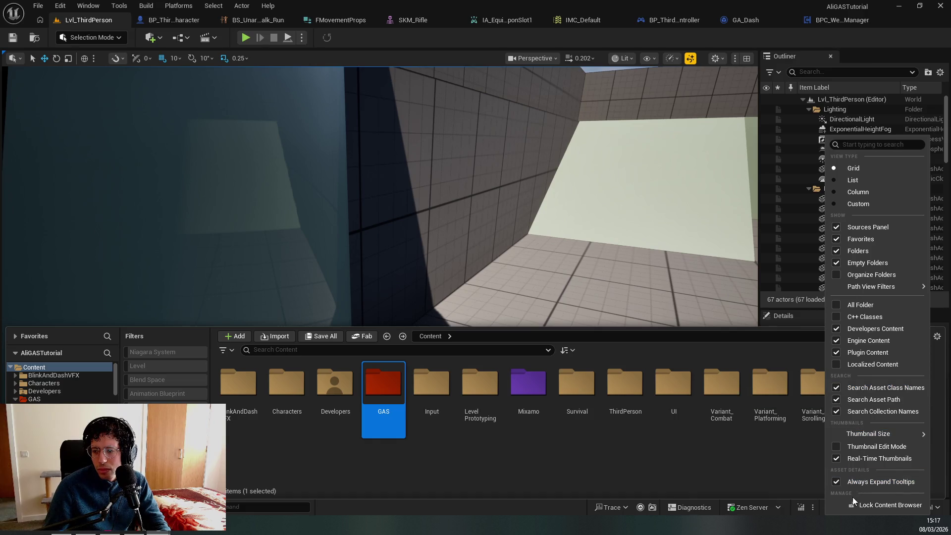
right_click(53, 367)
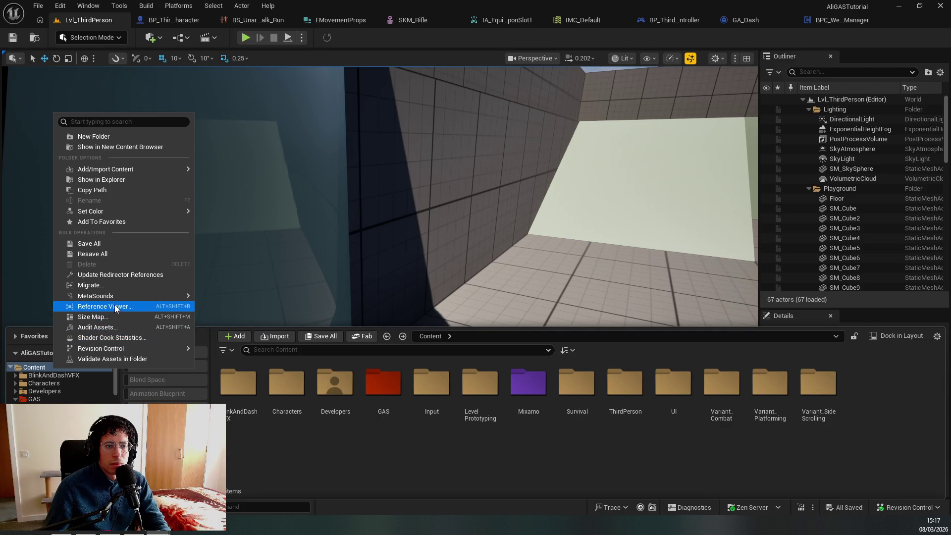
click(111, 275)
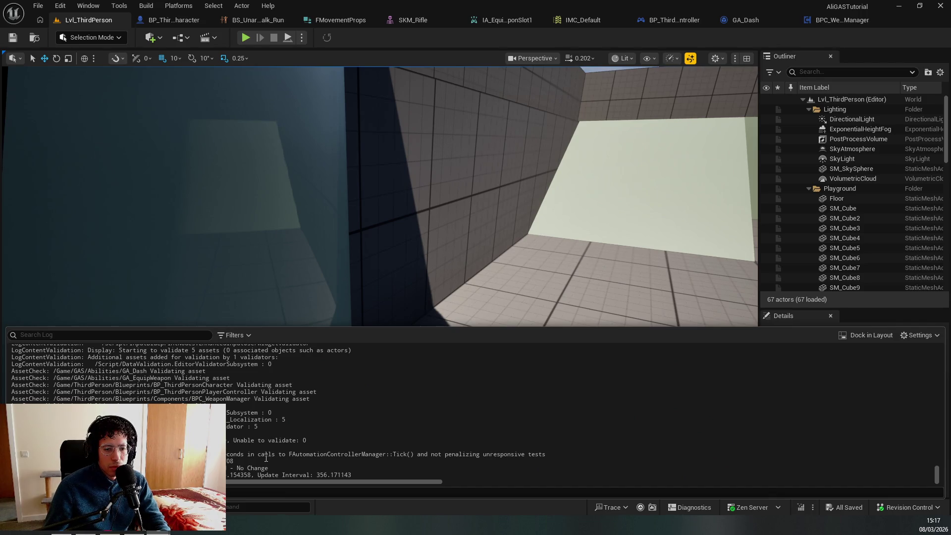
Reopen the Content Drawer and run Update Redirector References on the Content folder again
key(ctrl+space)
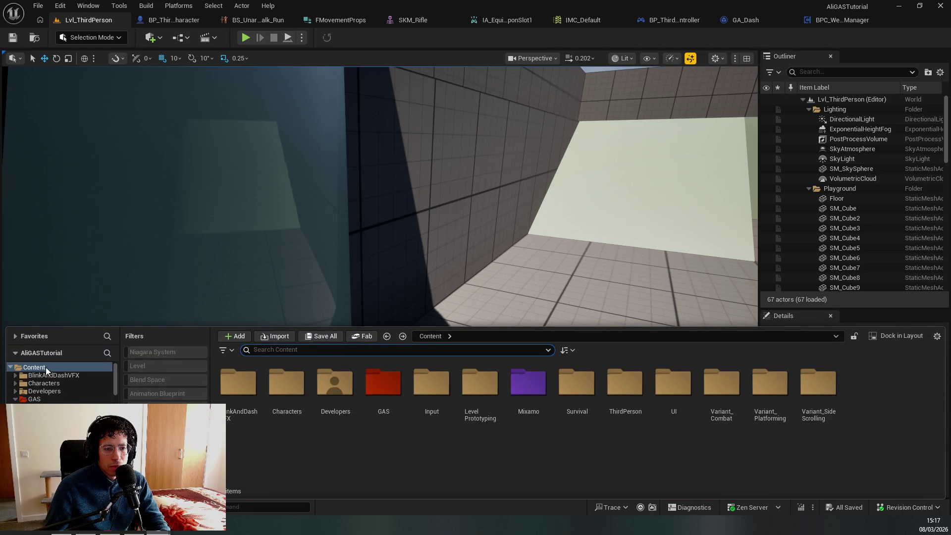
right_click(44, 368)
mouse_move(110, 293)
click(108, 275)
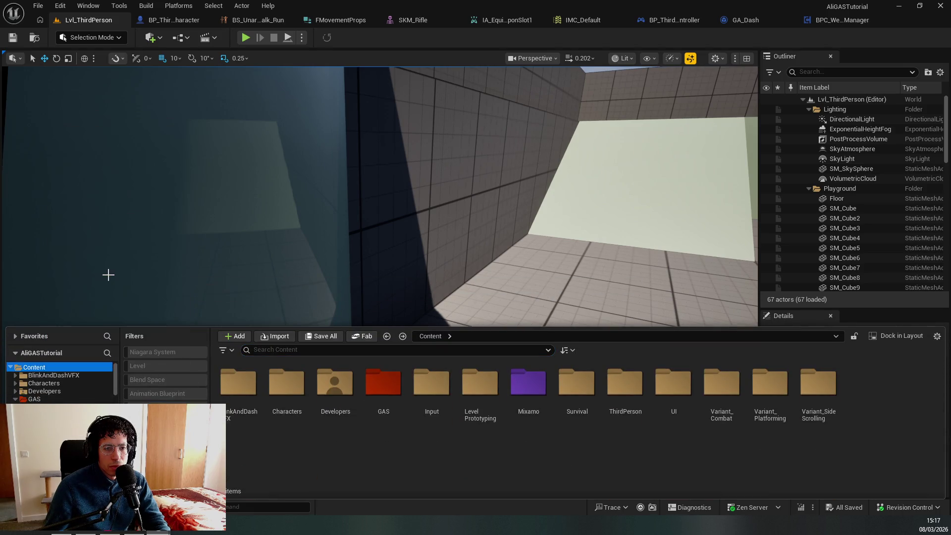
right_click(298, 388)
mouse_move(350, 372)
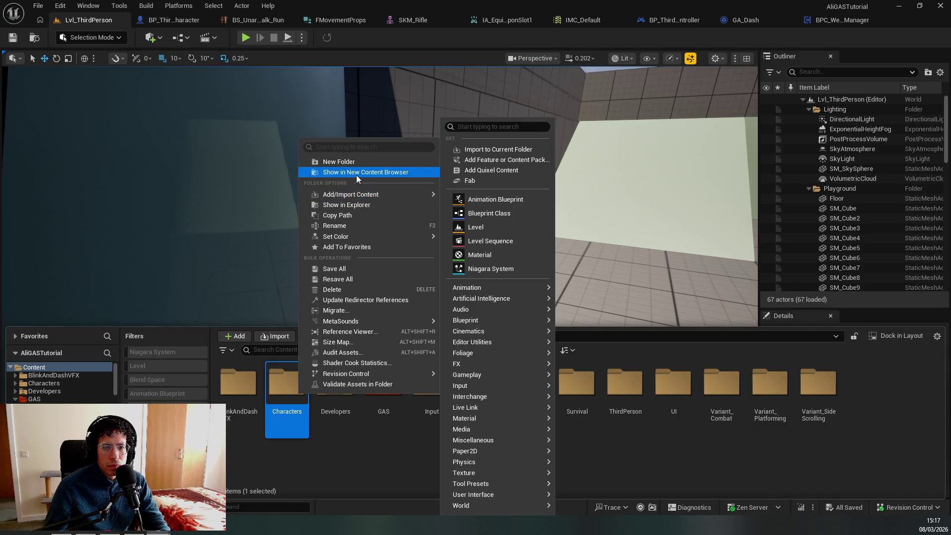
key(Escape)
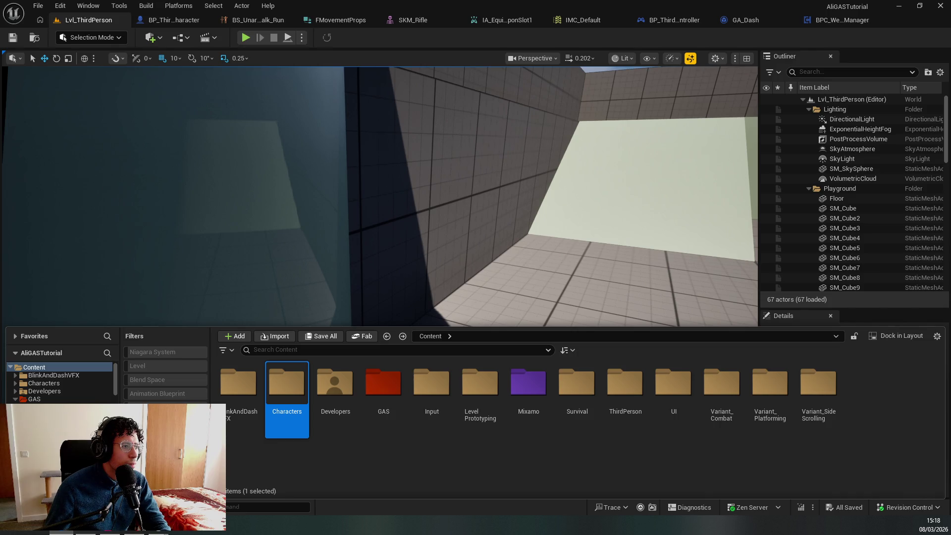
Enable Show Redirectors and the Redirector filter in the Content Browser to check for leftovers
click(223, 350)
text(red)
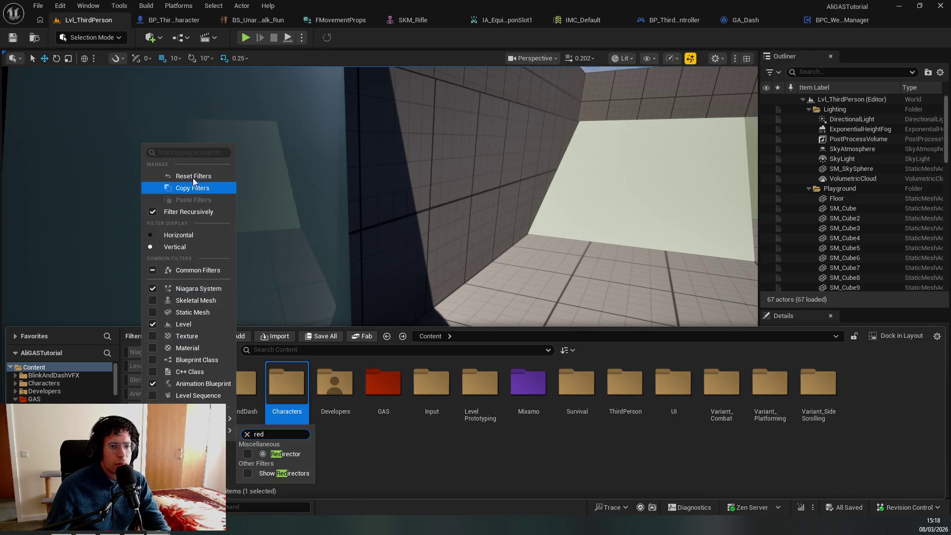
click(185, 152)
text(red)
click(179, 192)
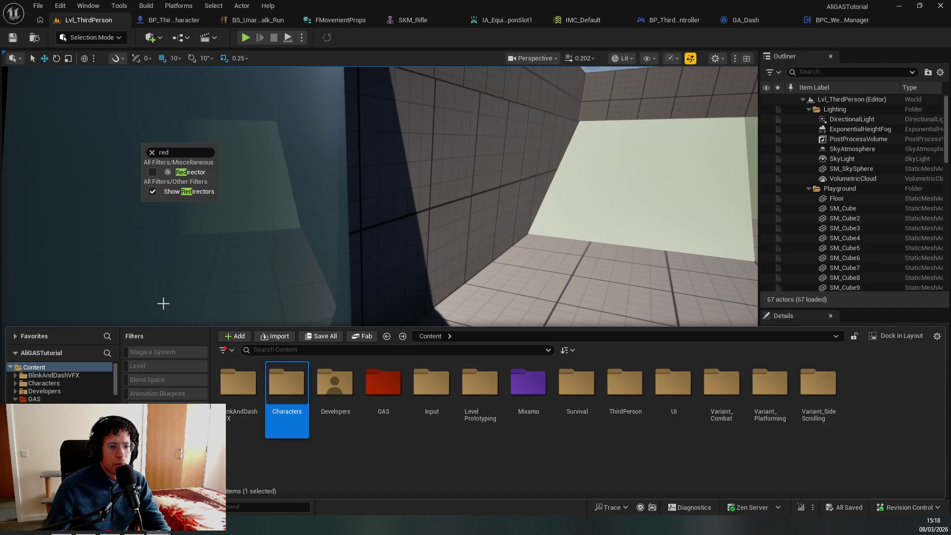
click(153, 172)
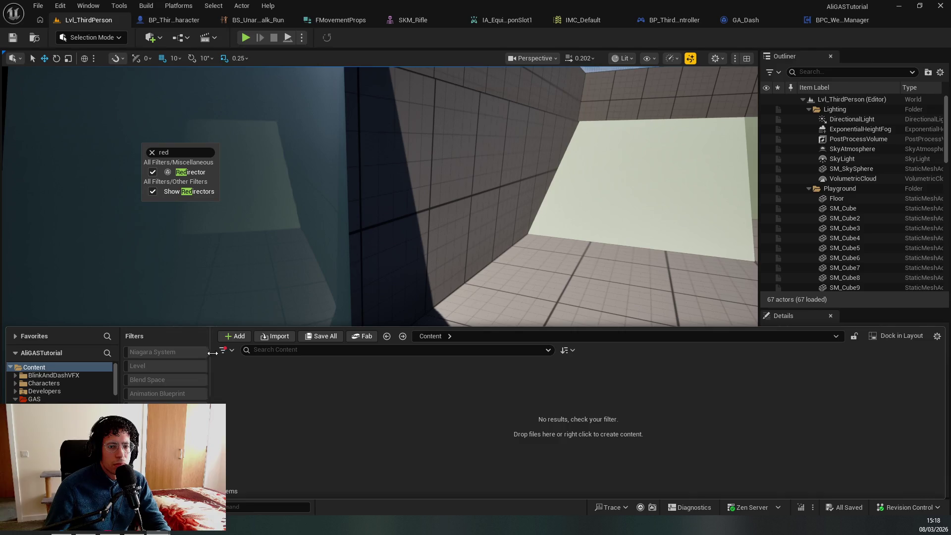
key(Escape)
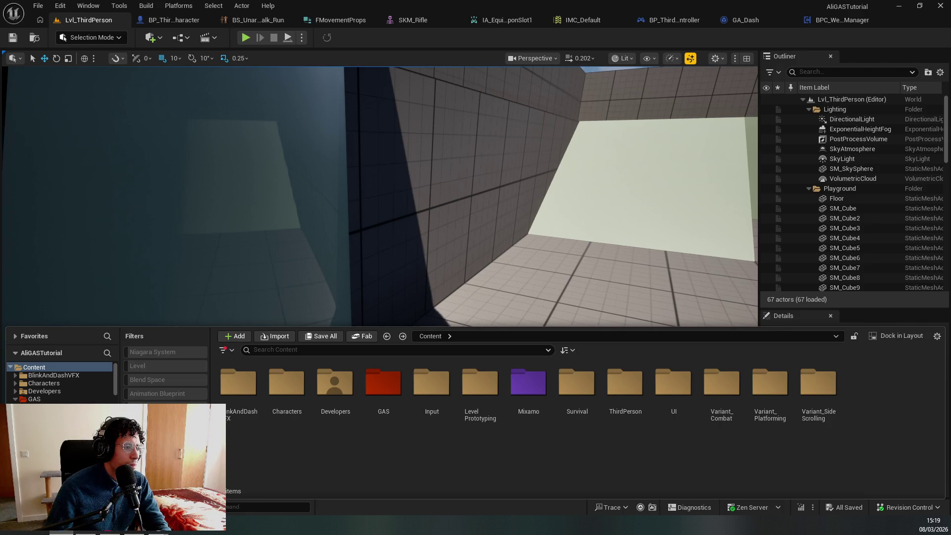
right_click(59, 391)
Validate all assets in the GAS folder, then start Submit Content from Revision Control
right_click(37, 399)
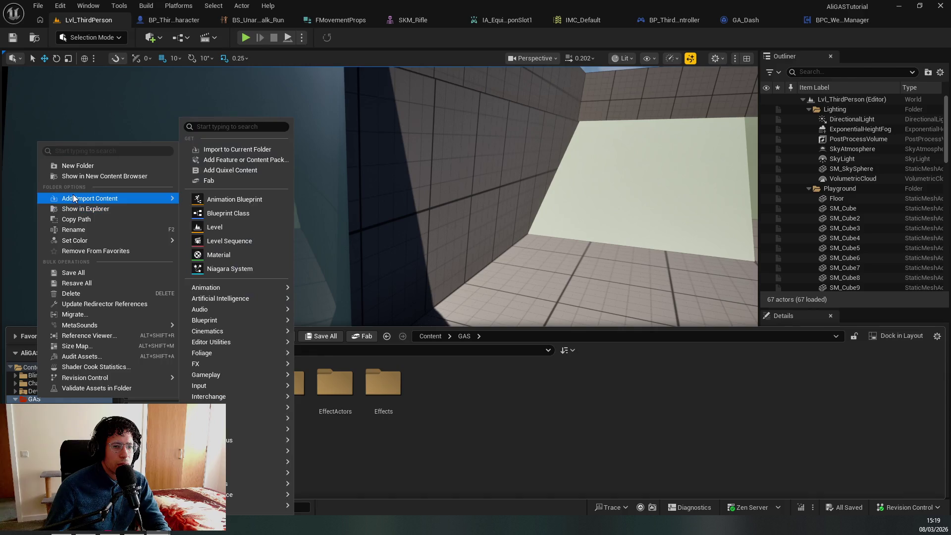
mouse_move(82, 326)
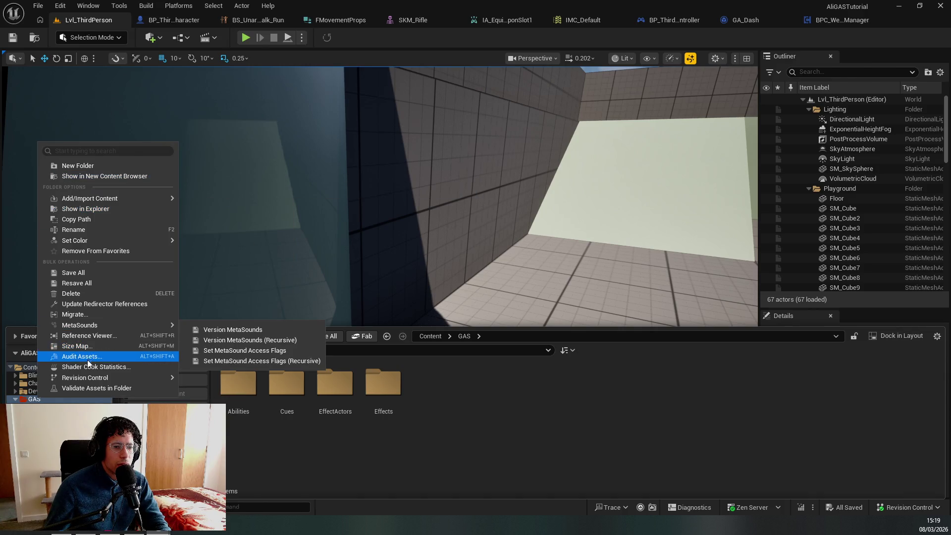
click(88, 387)
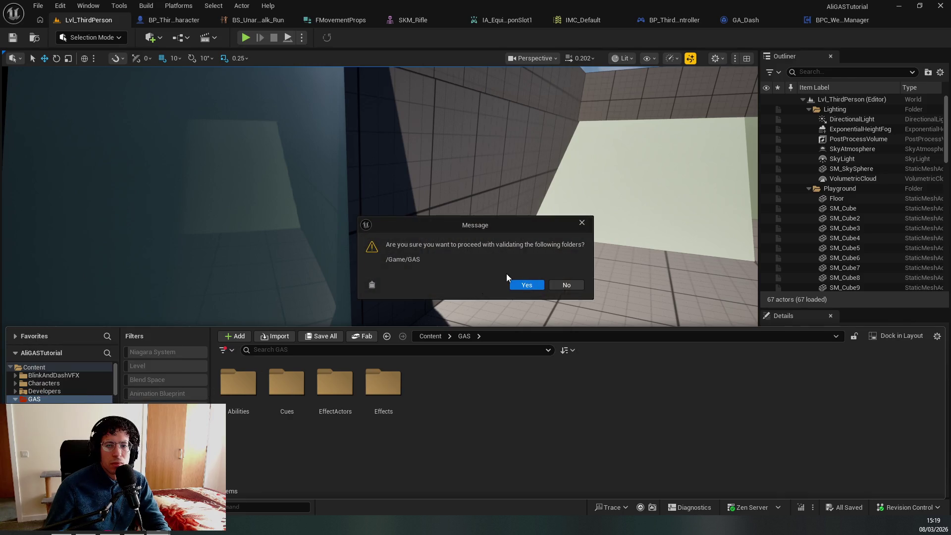
click(525, 284)
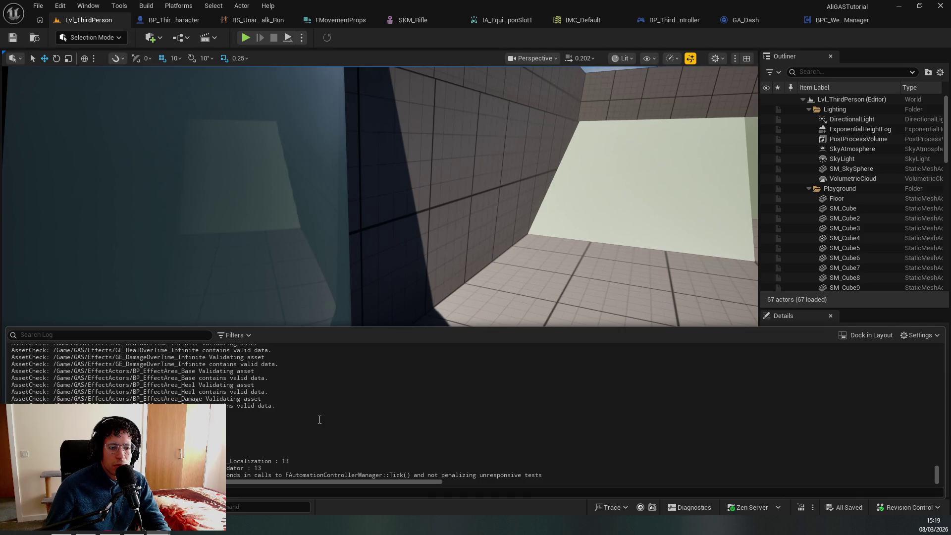
click(909, 508)
click(884, 480)
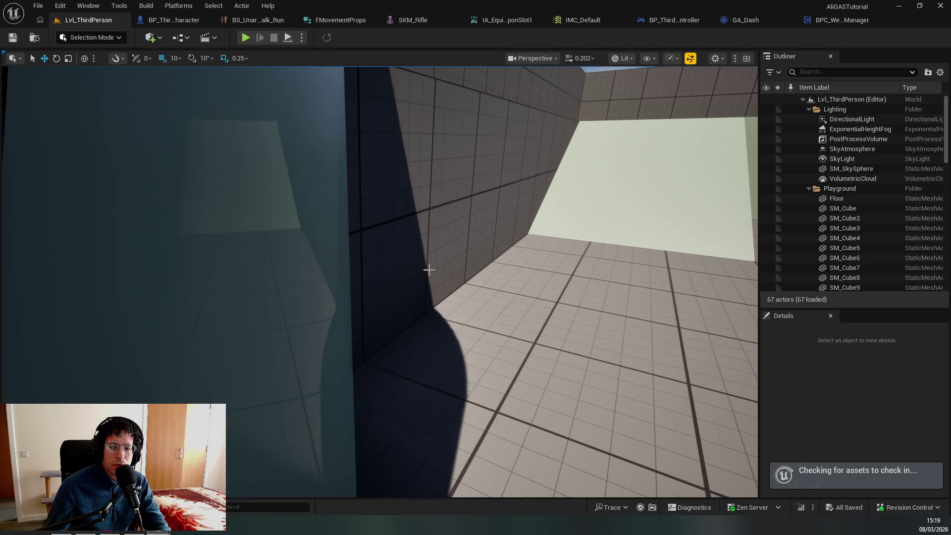
Review the 24 file-validation errors in Confirm Submit and cancel the check-in
scroll(353, 339, down, 2)
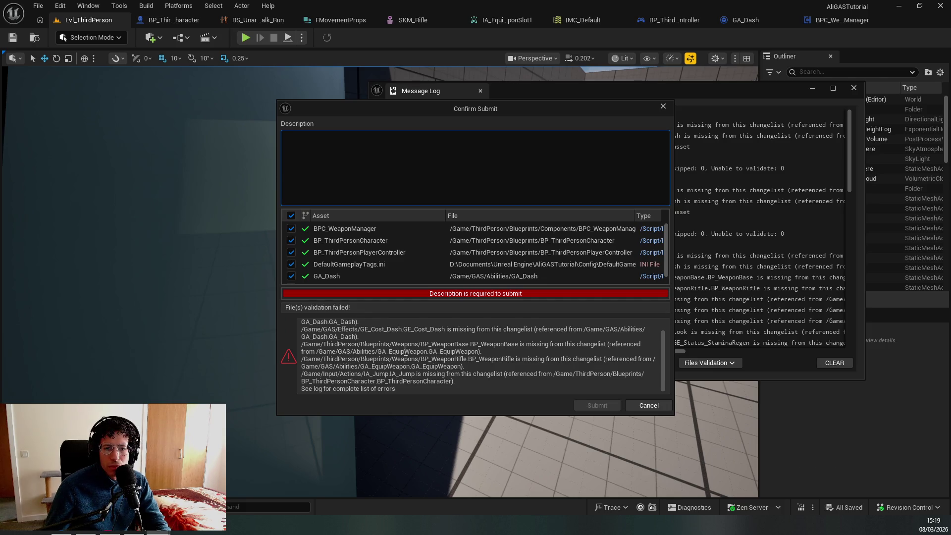
scroll(406, 351, up, 2)
click(344, 319)
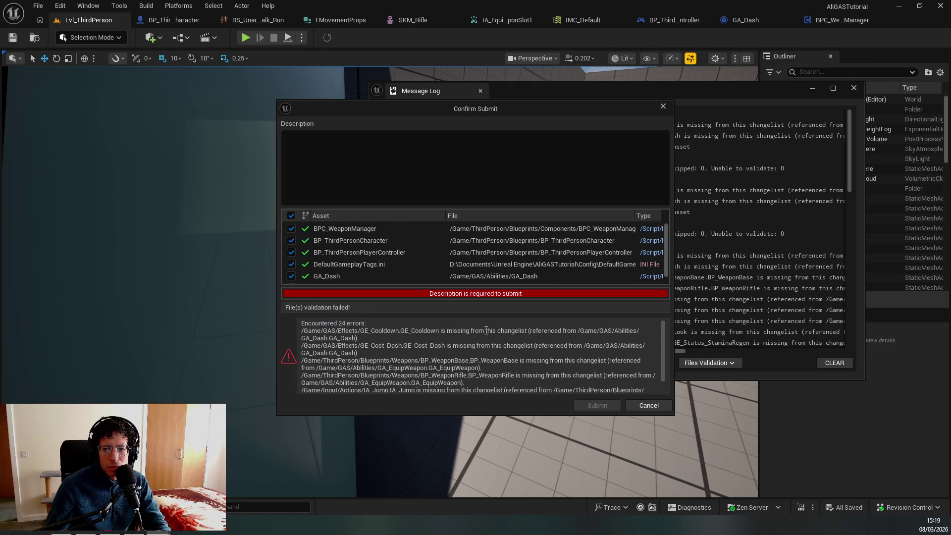
click(643, 406)
Inspect the Files Validation entries, including the ABP_Unarmed missing asset, then close the Message Log
click(637, 280)
click(574, 333)
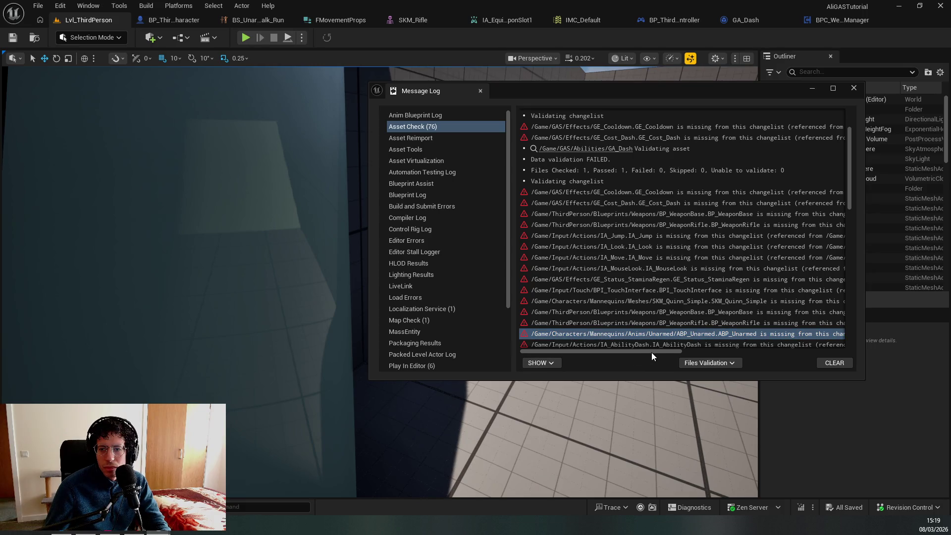
mouse_move(665, 354)
mouse_down()
mouse_move(850, 353)
mouse_move(826, 355)
mouse_up()
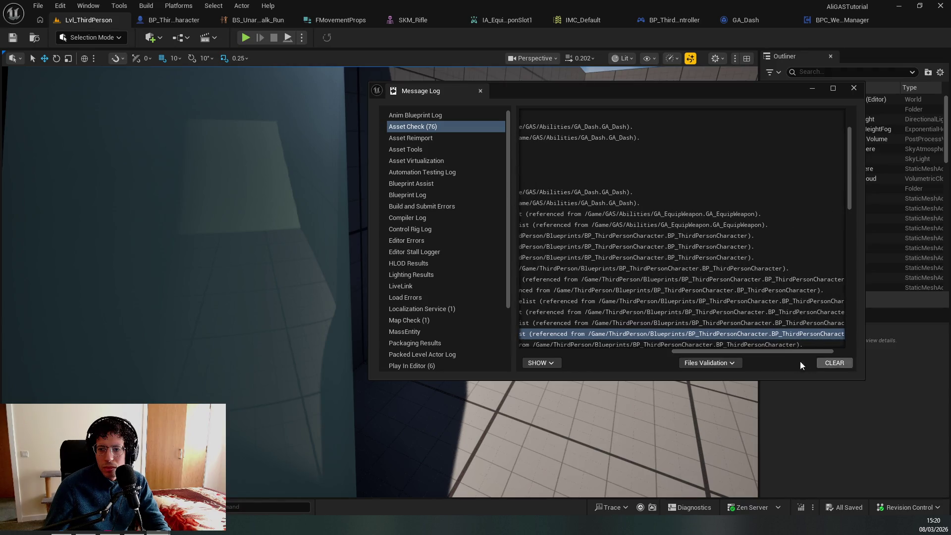
click(697, 368)
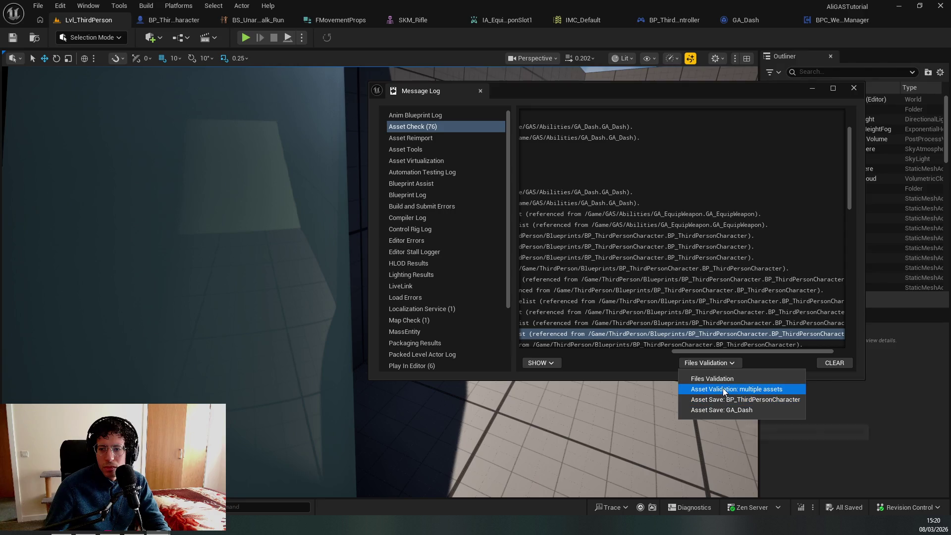
click(635, 370)
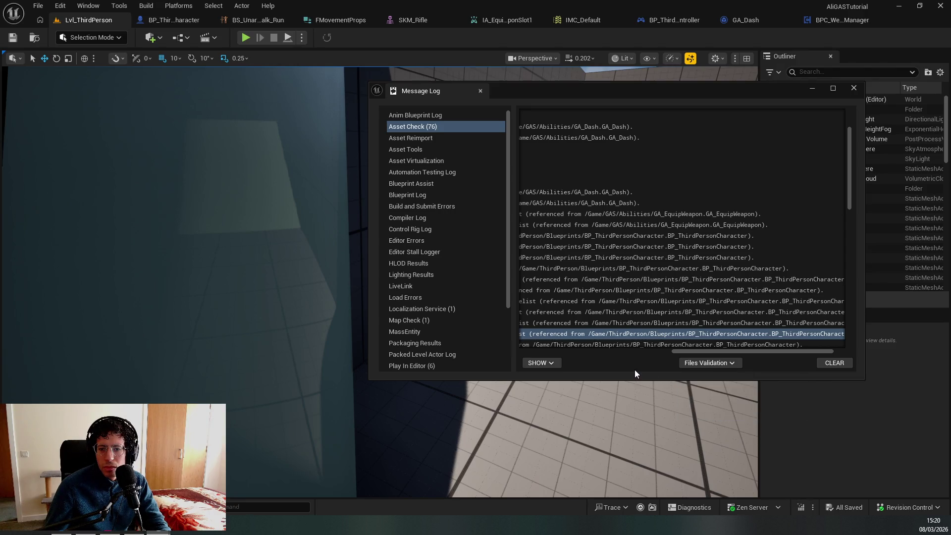
scroll(598, 332, down, 2)
drag(716, 352, 475, 329)
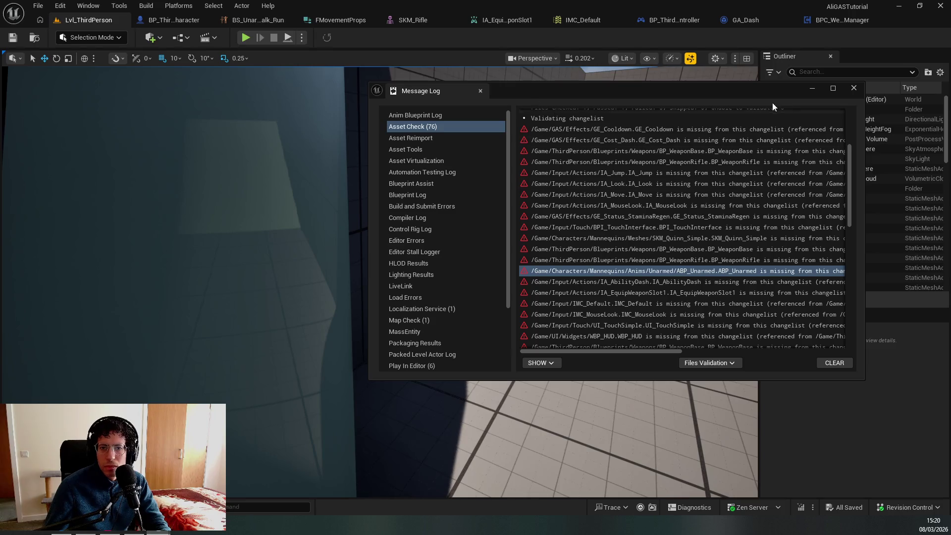
click(854, 87)
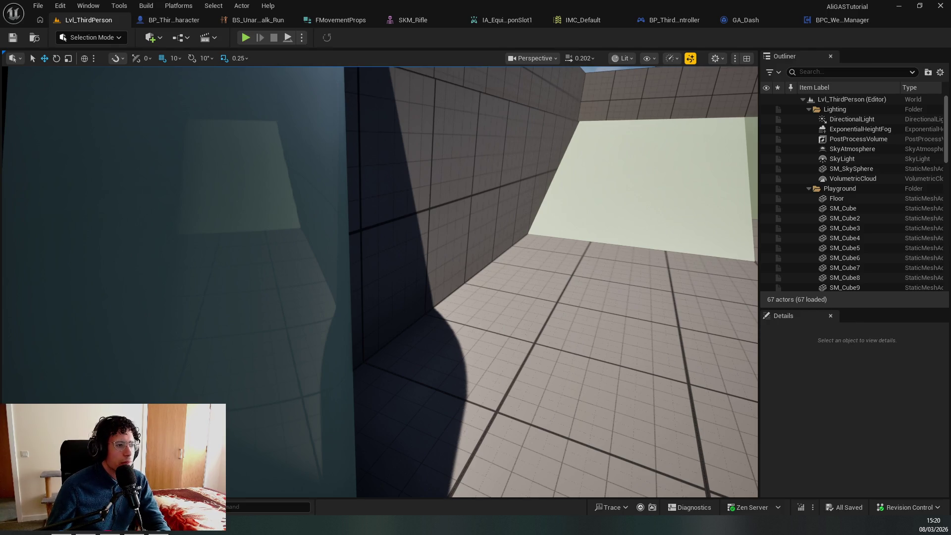
Open the project folder in File Explorer from the player controller header in Rider
key(alt+Tab)
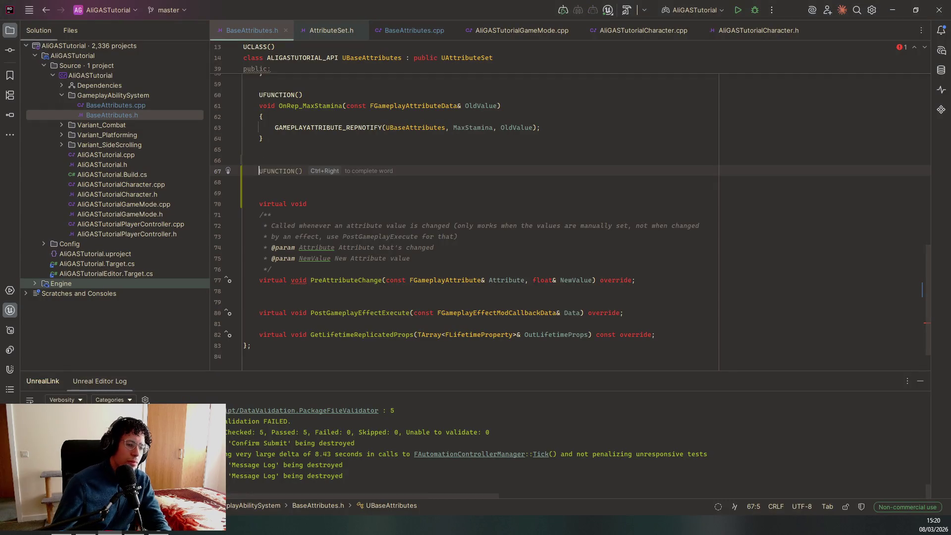
right_click(137, 231)
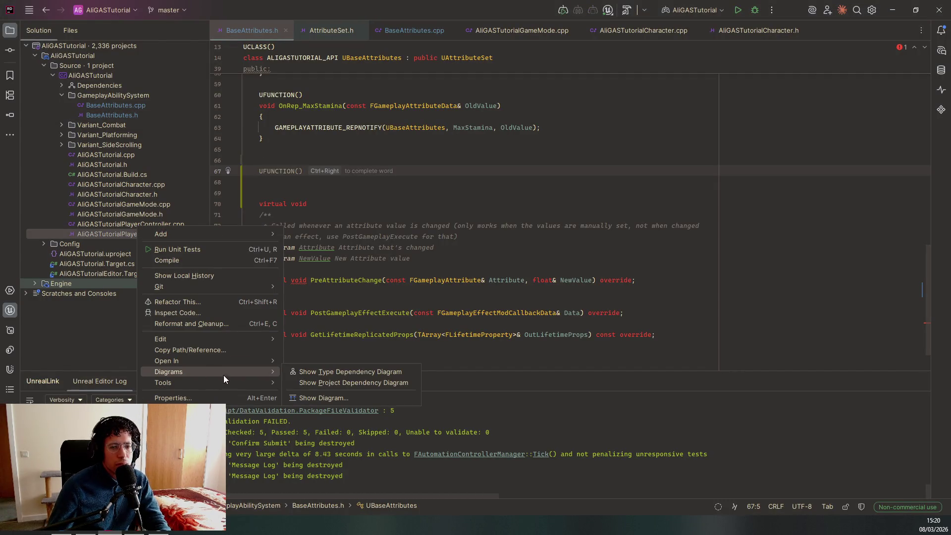
mouse_move(259, 361)
click(320, 366)
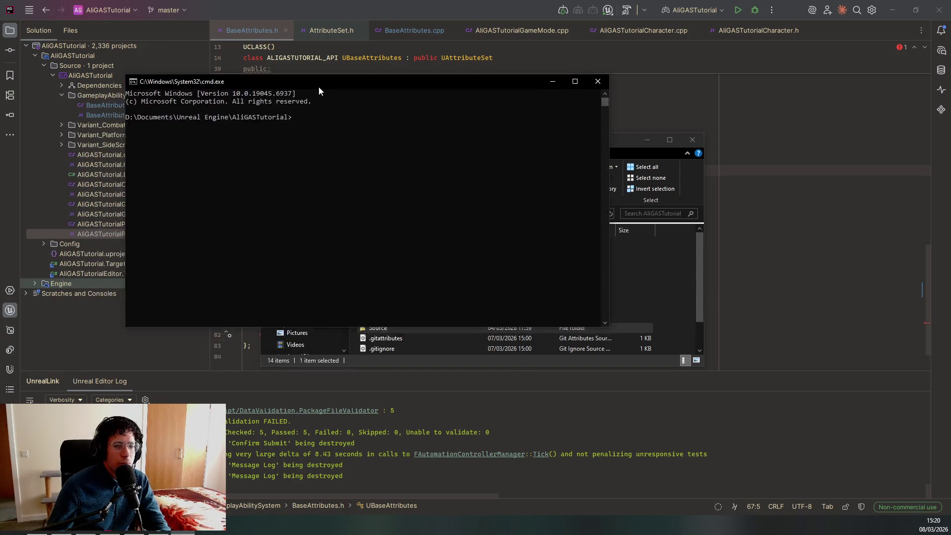
Run the pasted git add command for the missing assets twice in Command Prompt
click(446, 200)
text(git add Content/GAS/Abilities/GA_Dash.uassetgit add Content/GAS/Effects/GE_Cooldown.uassetgit add Content/GAS/Effects/GE_Cost_Dash.uassetgit add Content/ThirdPerson/Blueprints/Weapons/BP_WeaponBase.uassetgit add Content/ThirdPerson/Blueprints/Weapons/BP_WeaponRifle.uassetgit add Content/GAS/Abilities/GA_EquipWeapon.uassetgit add Content/Input/Actions/IA_Jump.uassetgit add Content/Input/Actions/IA_Look.uassetgit add Content/ThirdPerson/Blueprints/BP_ThirdPersonCharacter.uasset)
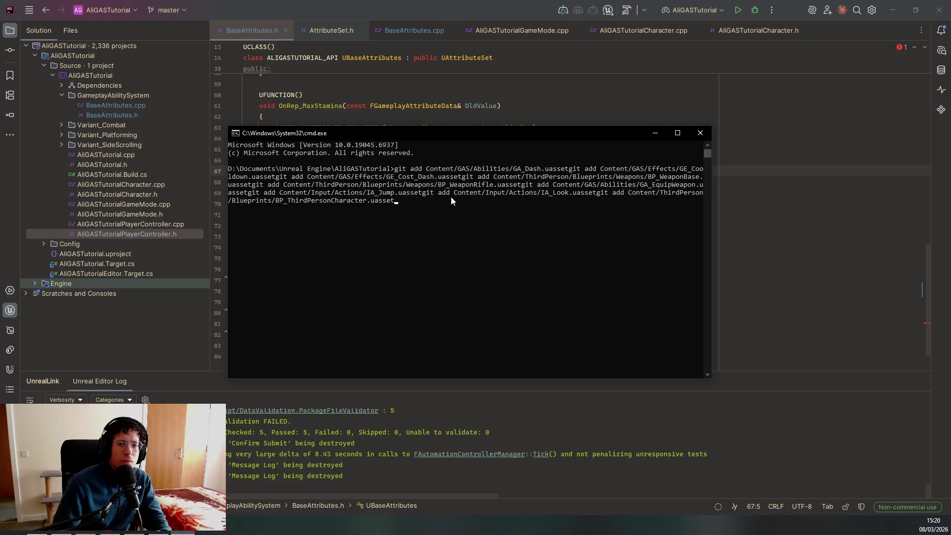
key(Return)
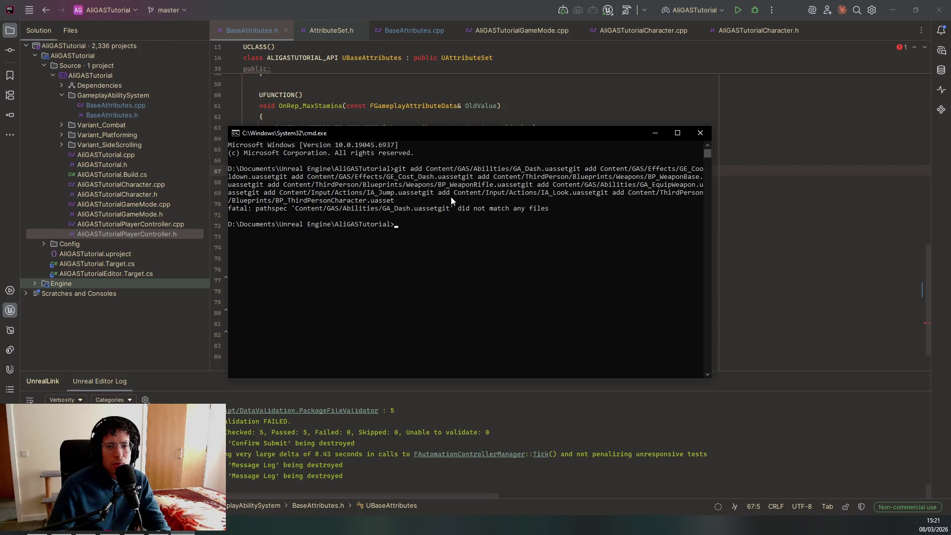
text(git add Content/GAS/Abilities/GA_Dash.uassetgit add Content/GAS/Effects/GE_Cooldown.uassetgit add Content/GAS/Effects/GE_Cost_Dash.uassetgit add Content/ThirdPerson/Blueprints/Weapons/BP_WeaponBase.uassetgit add Content/ThirdPerson/Blueprints/Weapons/BP_WeaponRifle.uassetgit add Content/GAS/Abilities/GA_EquipWeapon.uassetgit add Content/Input/Actions/IA_Jump.uassetgit add Content/Input/Actions/IA_Look.uassetgit add Content/ThirdPerson/Blueprints/BP_ThirdPersonCharacter.uasset)
key(Return)
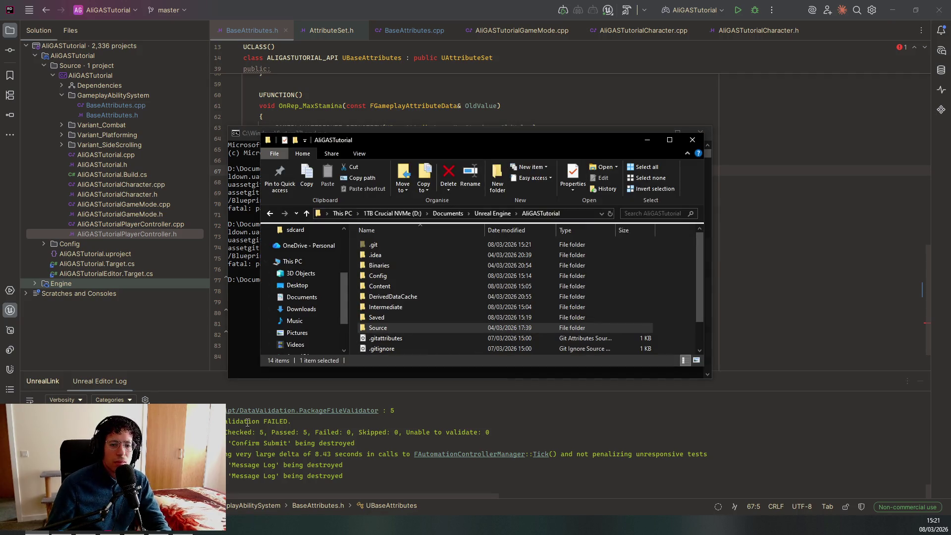
click(394, 407)
Open Rider's terminal and scroll through the output of the per-asset git add commands
key(alt+F12)
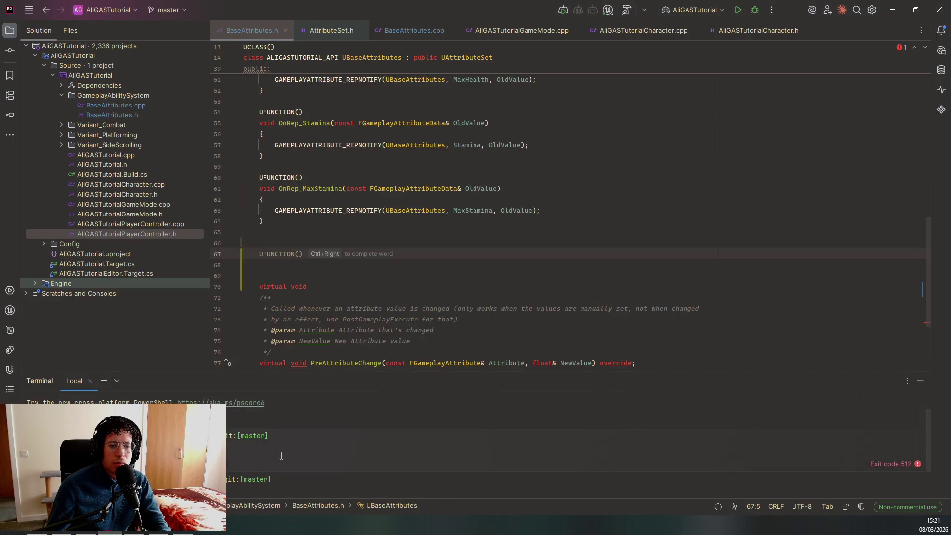
scroll(280, 447, down, 3)
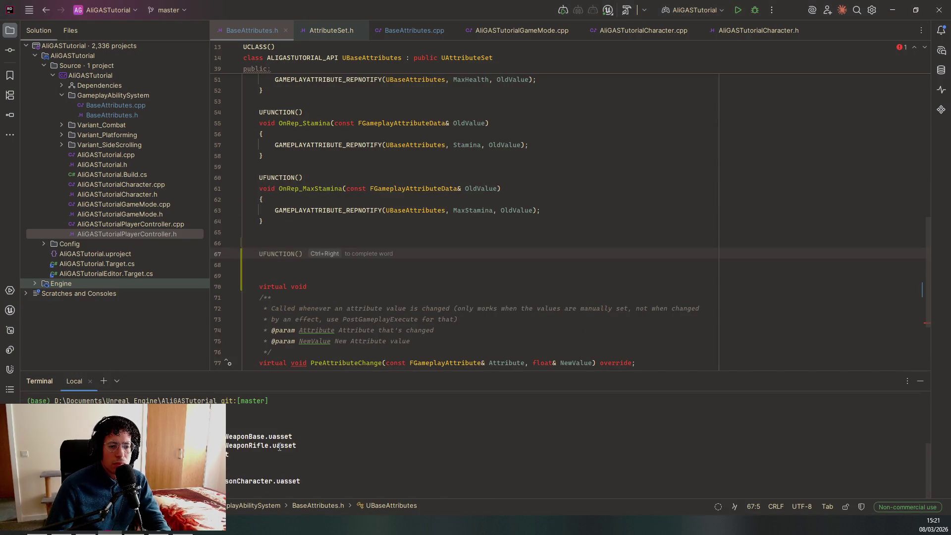
scroll(279, 447, down, 2)
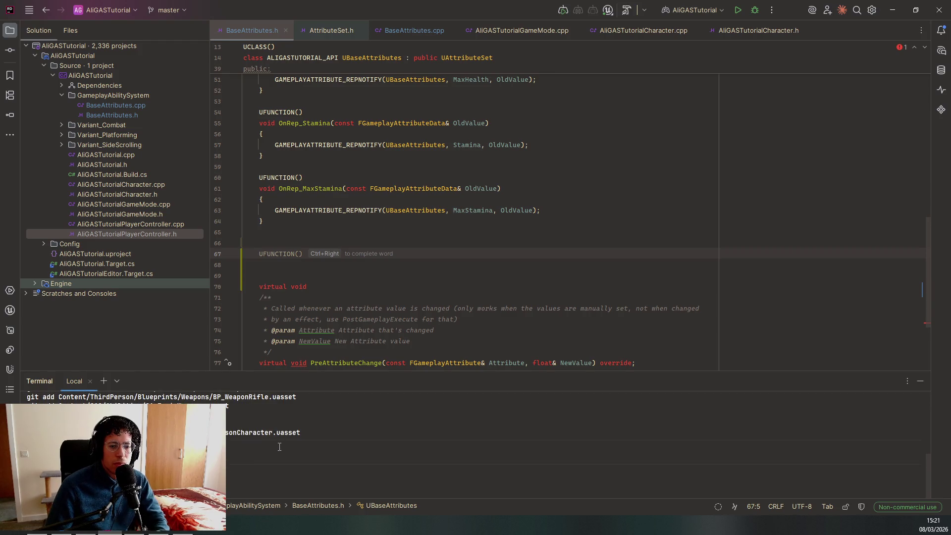
scroll(279, 447, down, 2)
scroll(280, 447, down, 2)
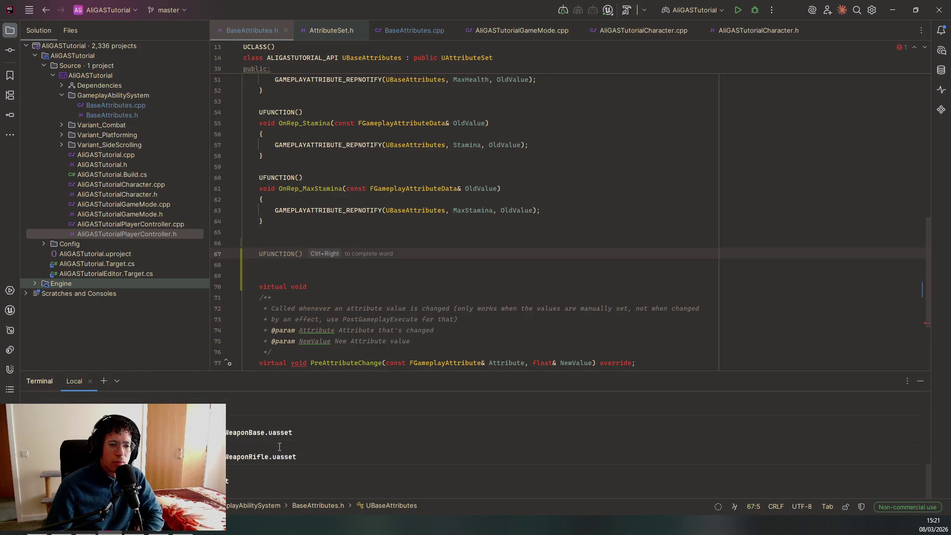
scroll(279, 447, down, 1)
scroll(279, 447, down, 2)
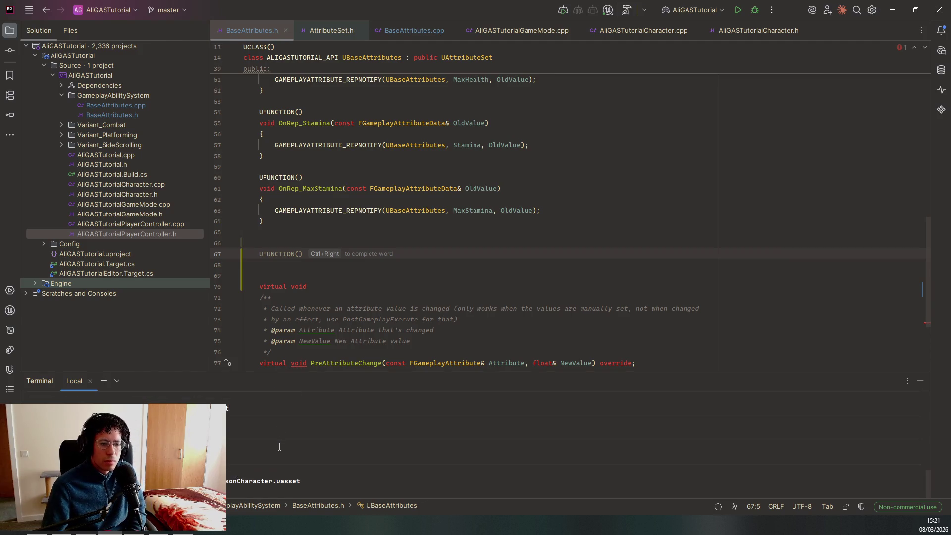
scroll(280, 447, down, 1)
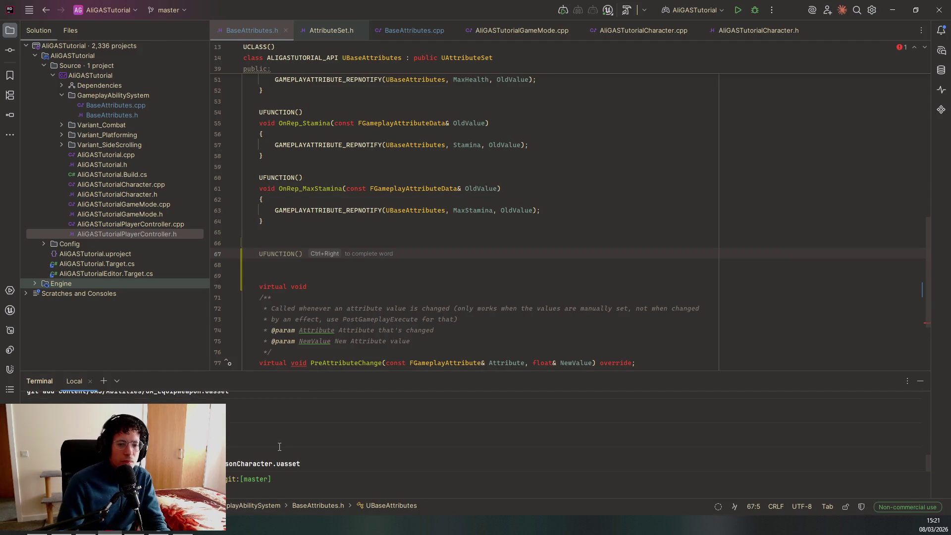
scroll(280, 447, down, 1)
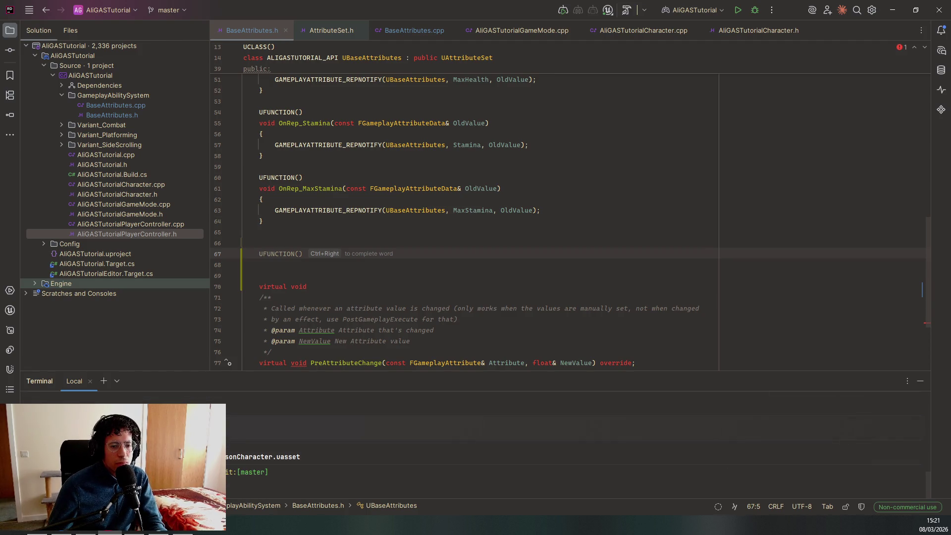
Switch windows from cmd.exe back to Rider with the BaseAttributes.h editor and Terminal
key(alt+Tab)
key(alt+Tab)
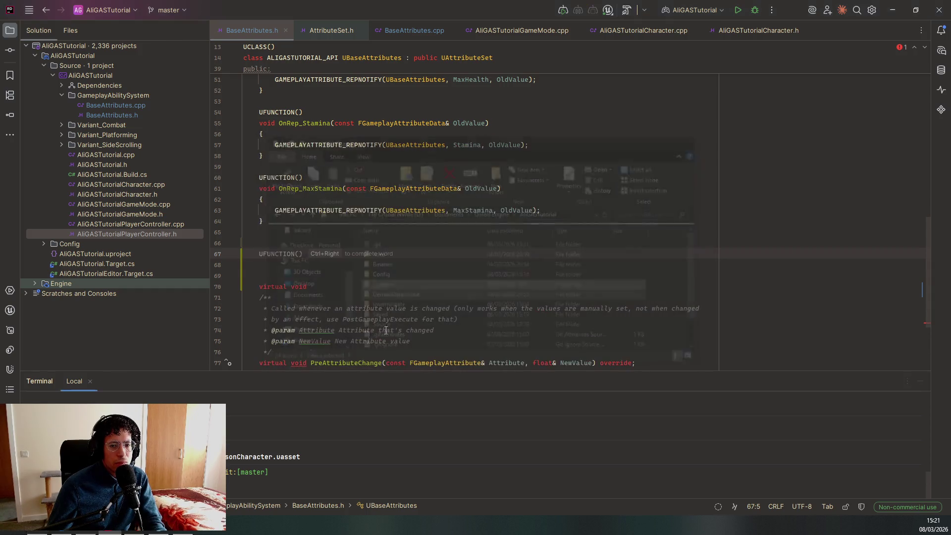
key(alt+Tab)
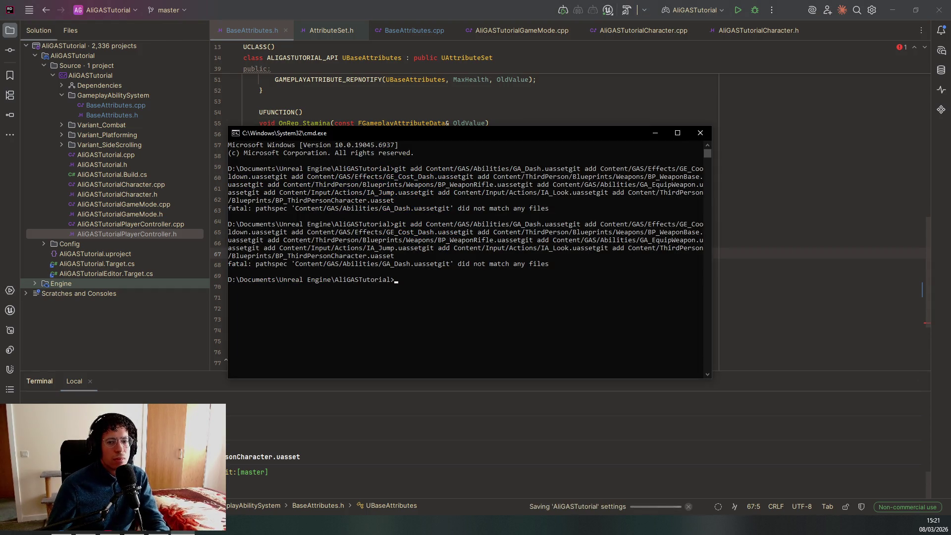
key(alt+Tab)
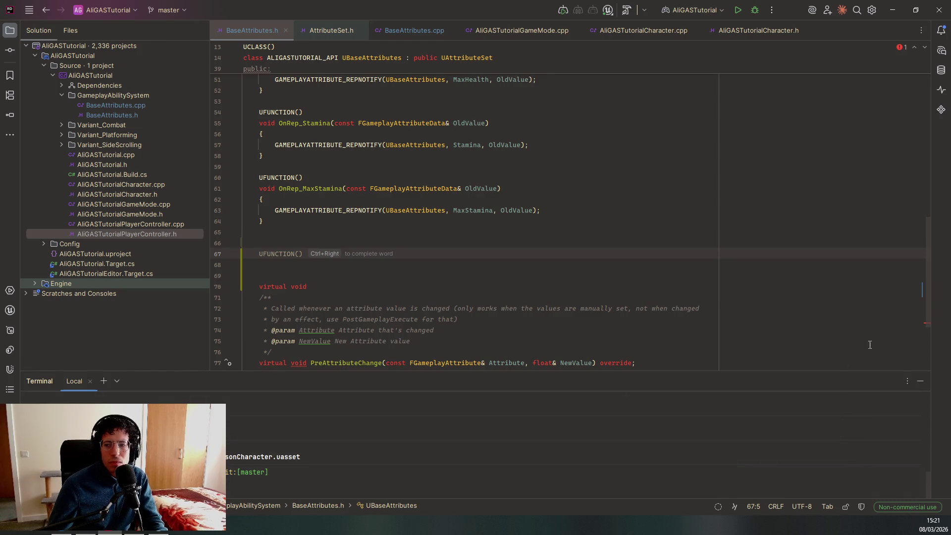
Maximize the Terminal tool window through its options menu's Resize submenu
click(907, 381)
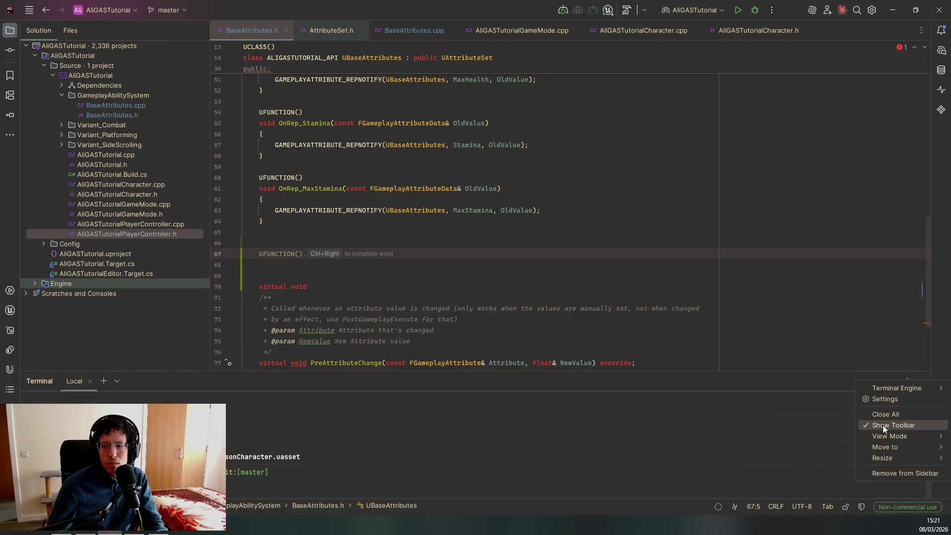
mouse_move(875, 450)
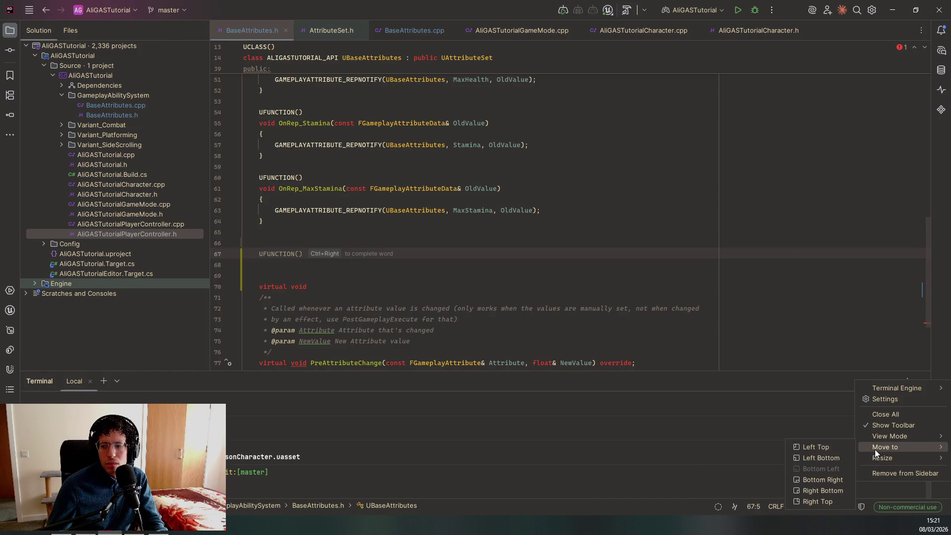
mouse_move(891, 434)
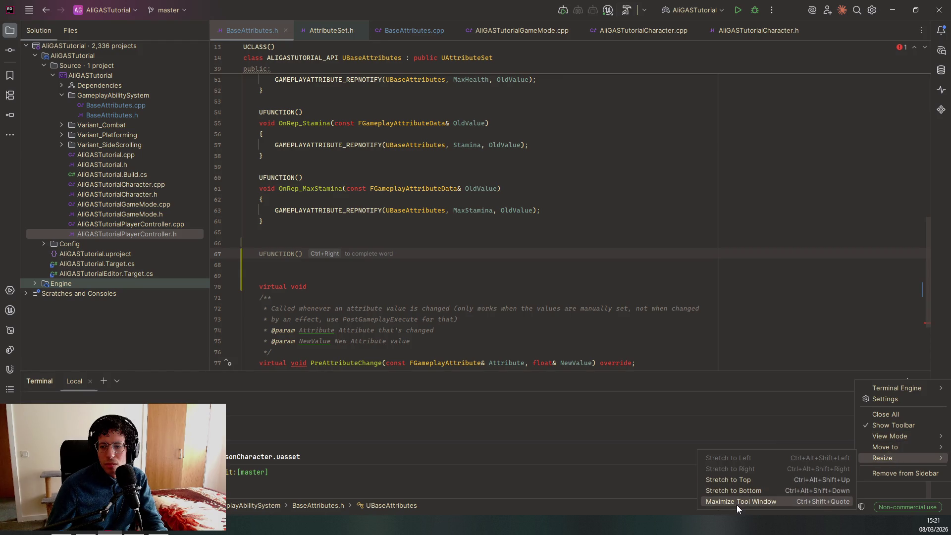
click(707, 454)
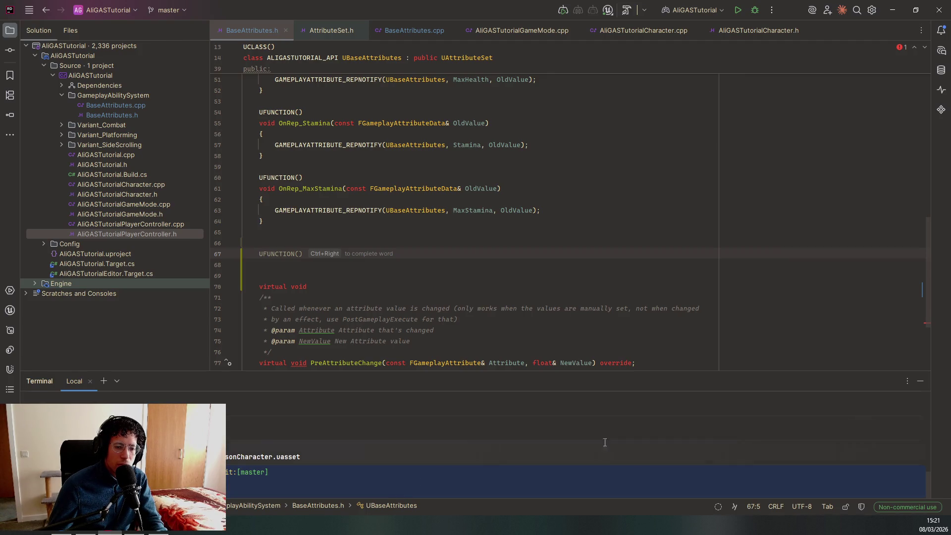
click(908, 383)
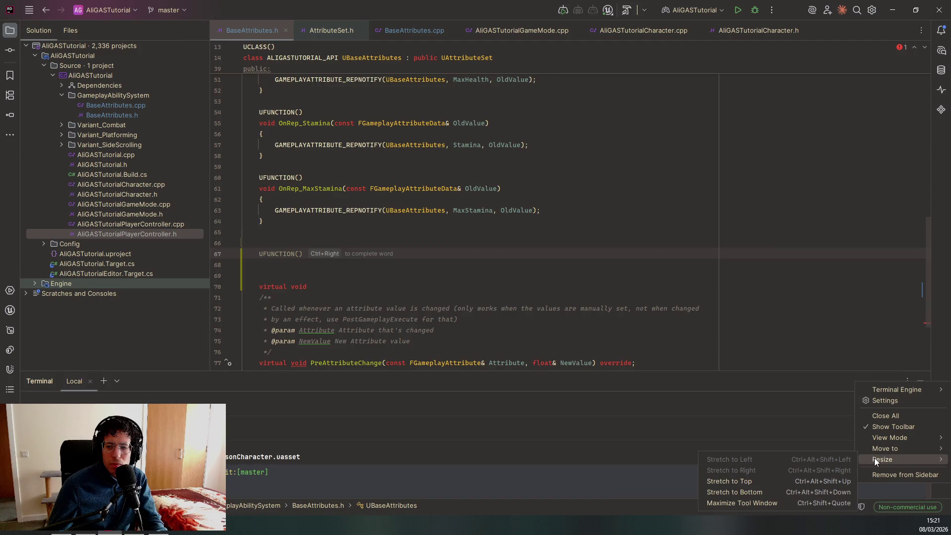
click(753, 502)
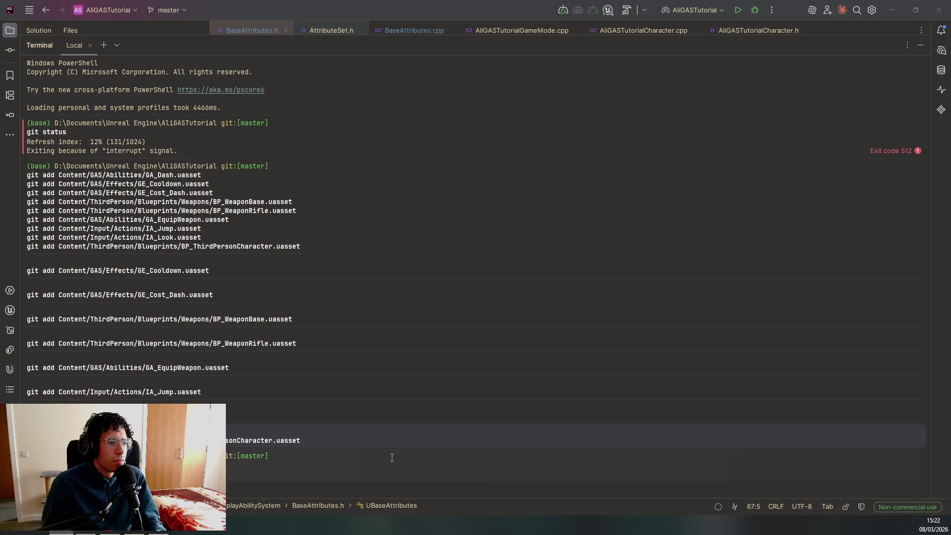
Run git status, git add ., then git status again to stage all changed files
click(391, 458)
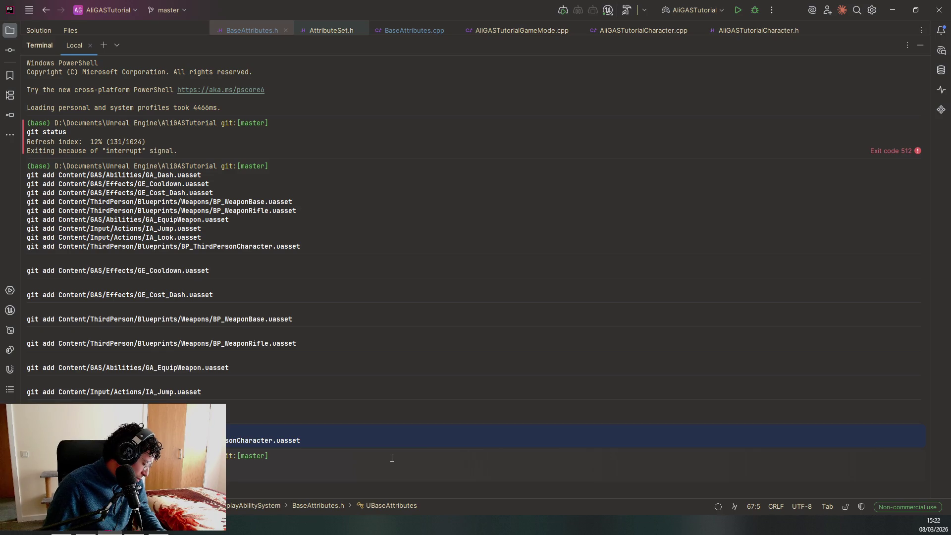
key(Return)
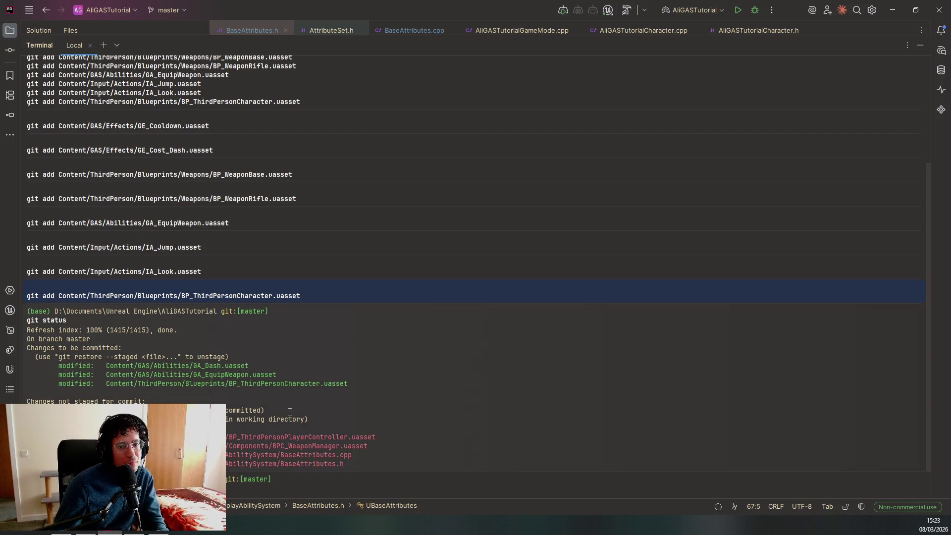
click(240, 434)
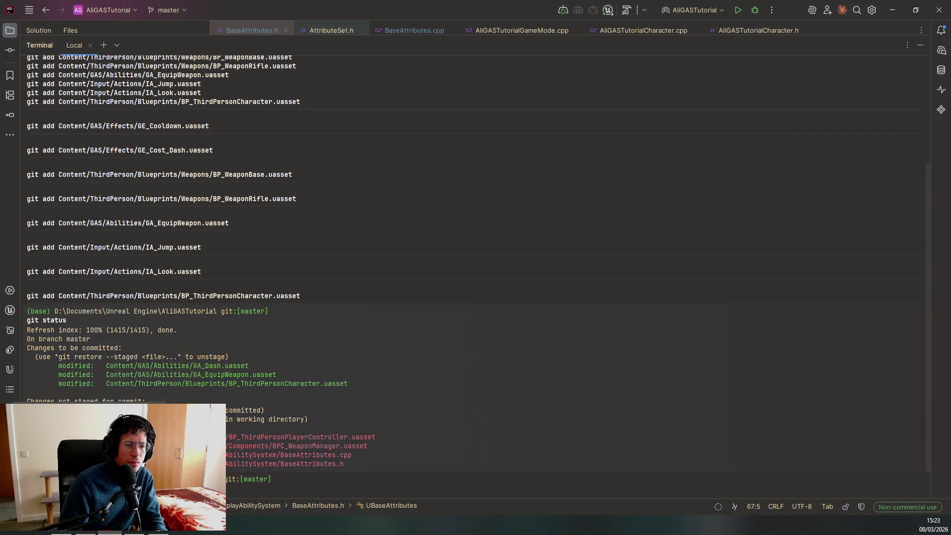
scroll(478, 277, down, 1)
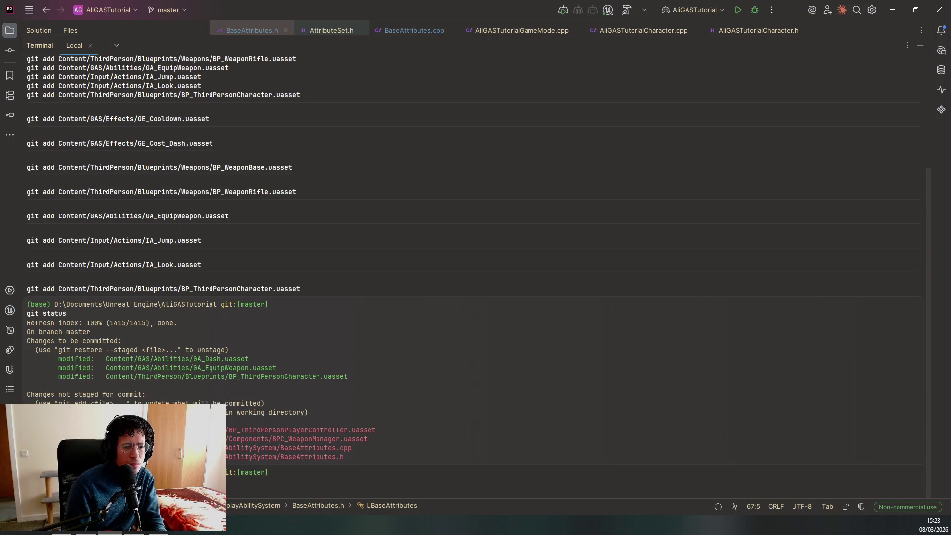
key(Return)
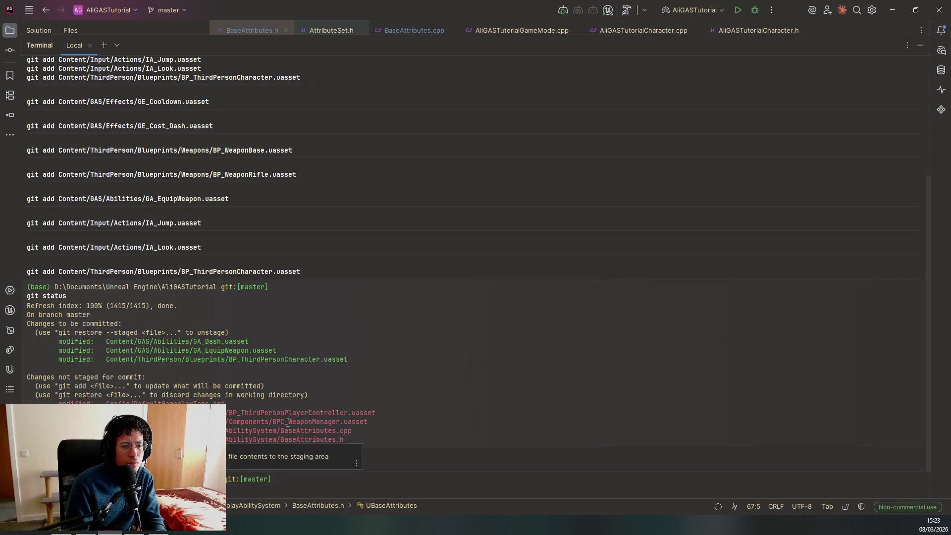
scroll(288, 422, down, 1)
key(Return)
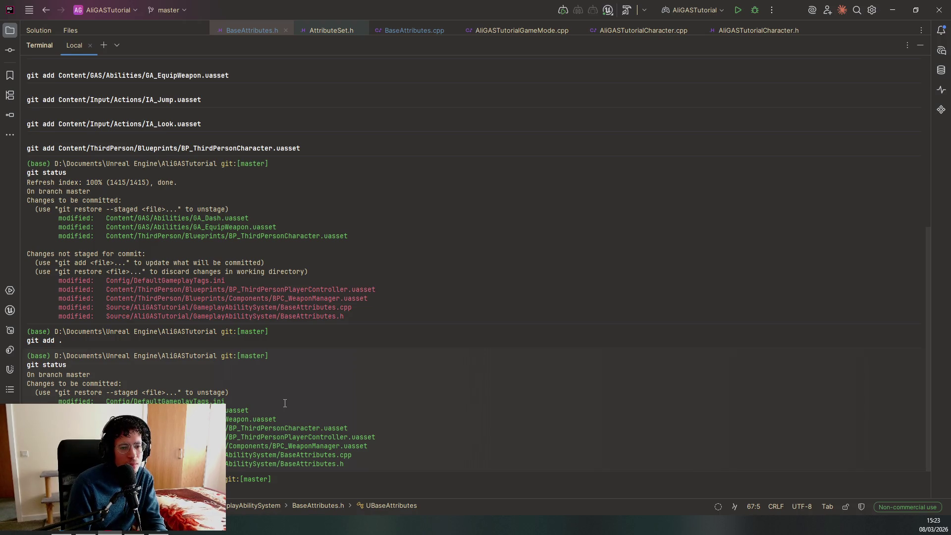
Scroll the staged git status output, then switch to the Unreal Editor's Lvl_ThirdPerson level
scroll(284, 403, down, 3)
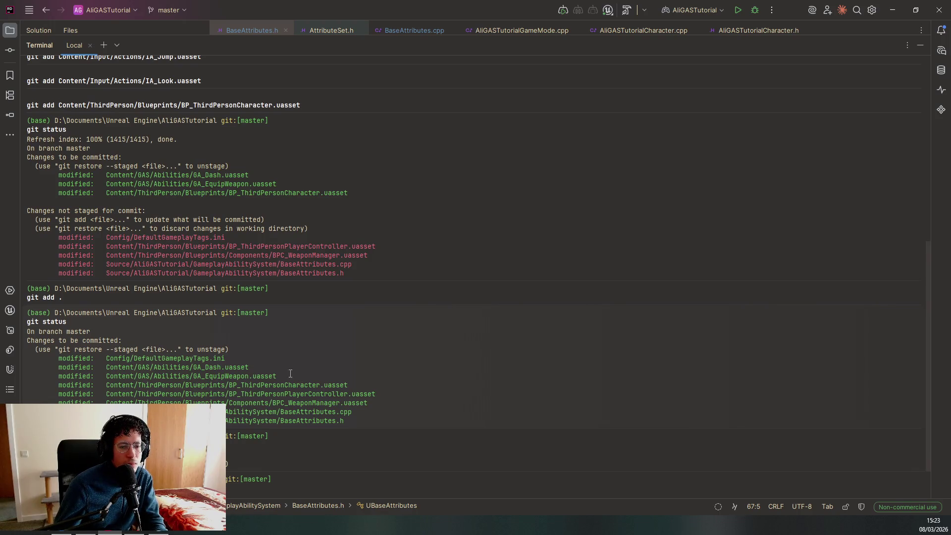
key(alt+Tab)
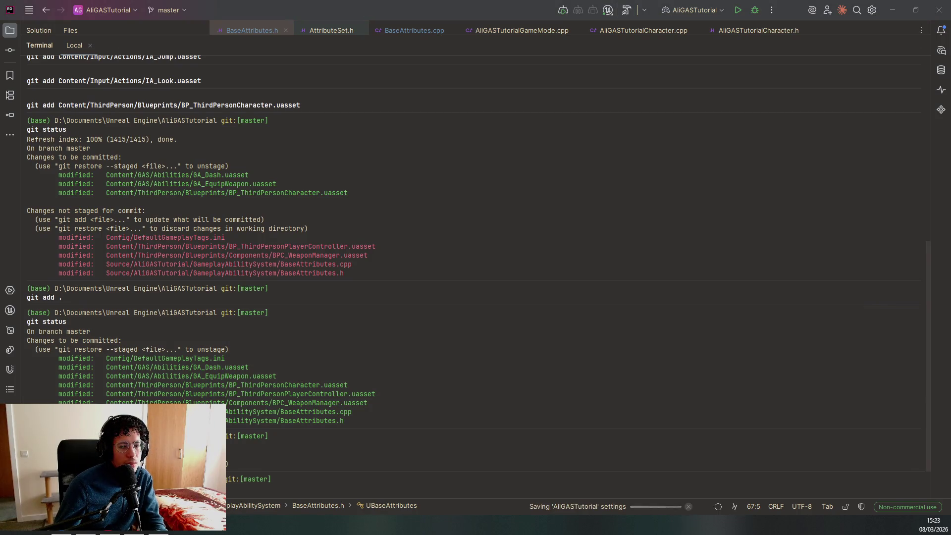
click(529, 454)
key(alt+Tab)
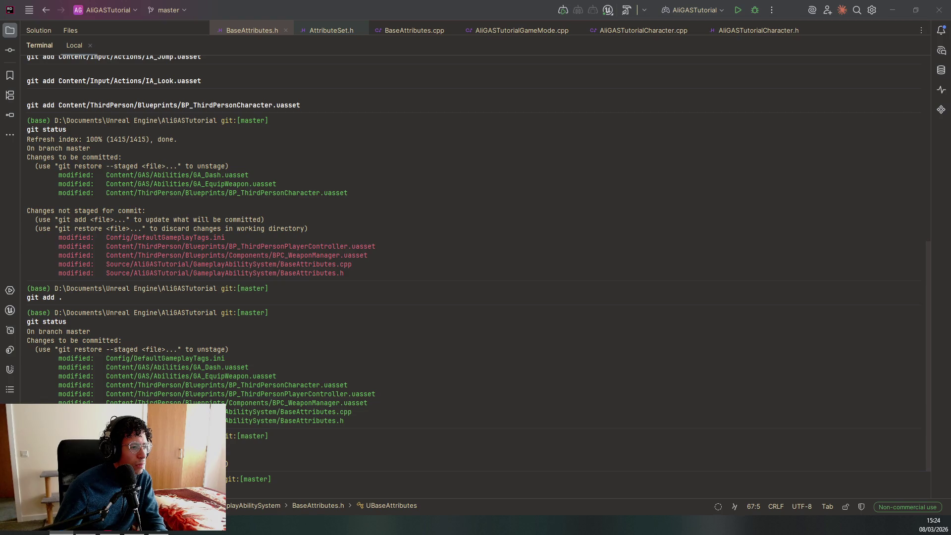
click(511, 503)
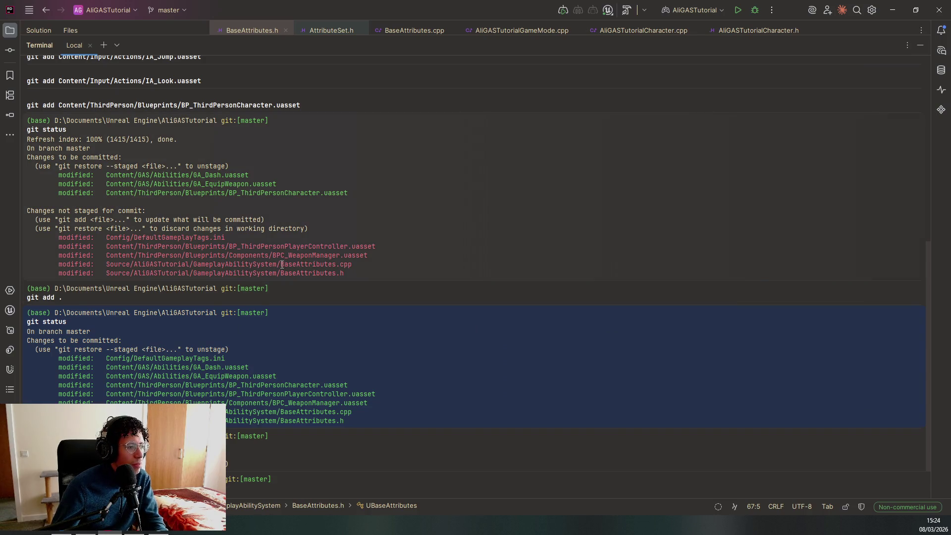
key(alt+Tab)
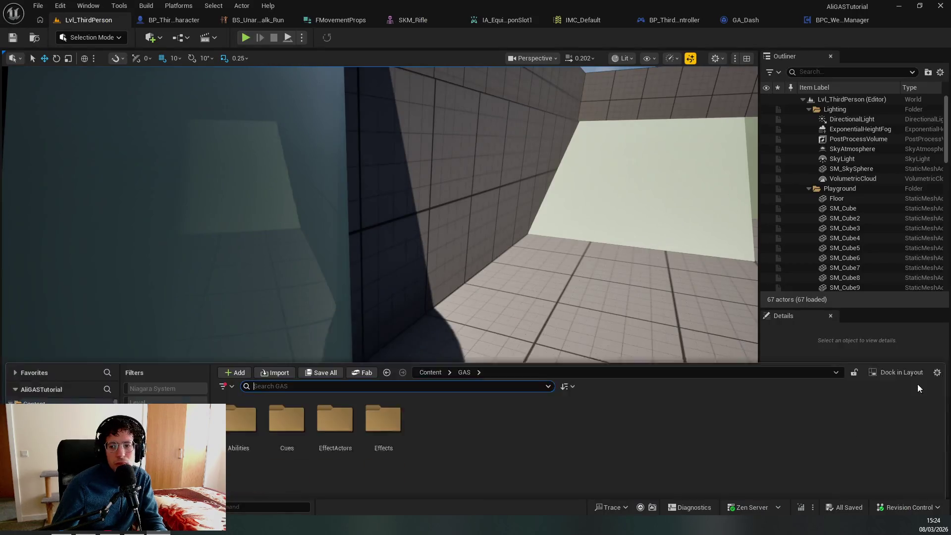
click(937, 336)
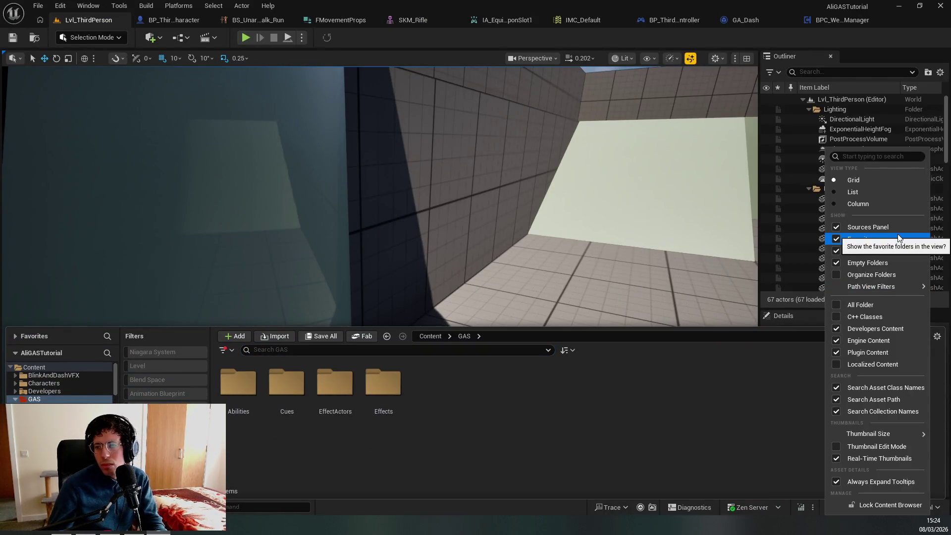
mouse_move(897, 286)
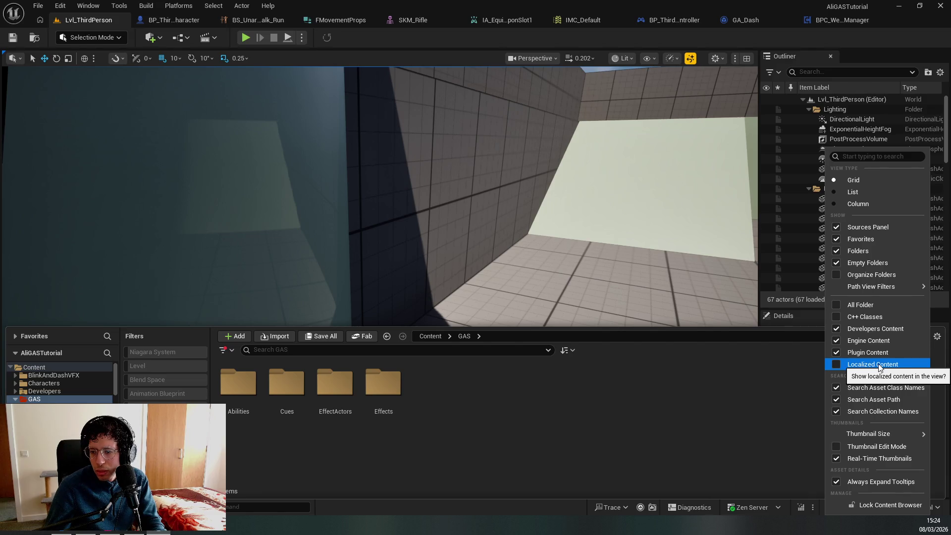
mouse_move(902, 436)
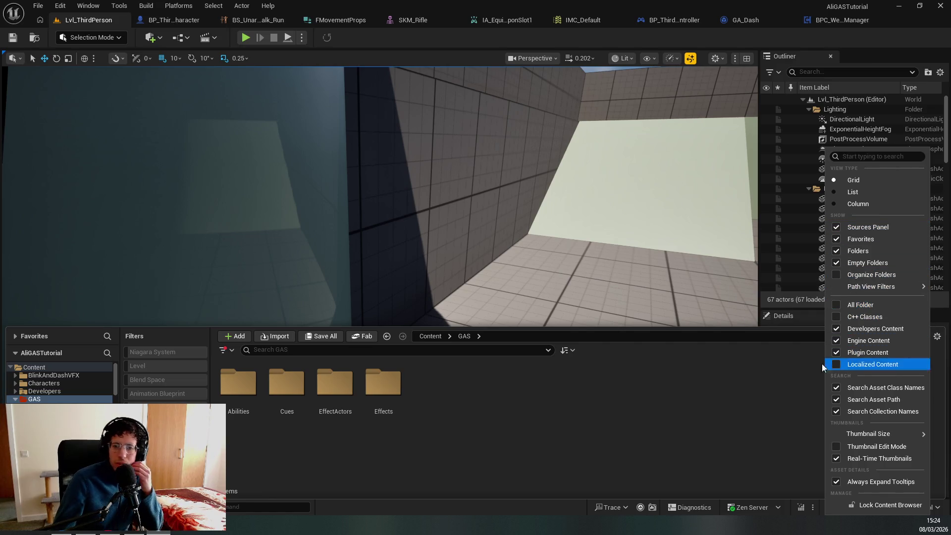
click(619, 442)
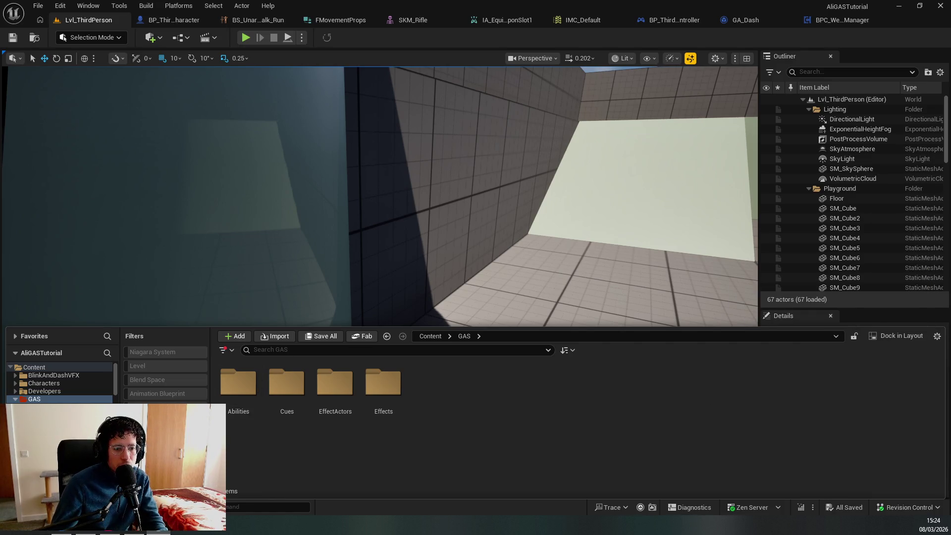
right_click(278, 394)
mouse_move(313, 376)
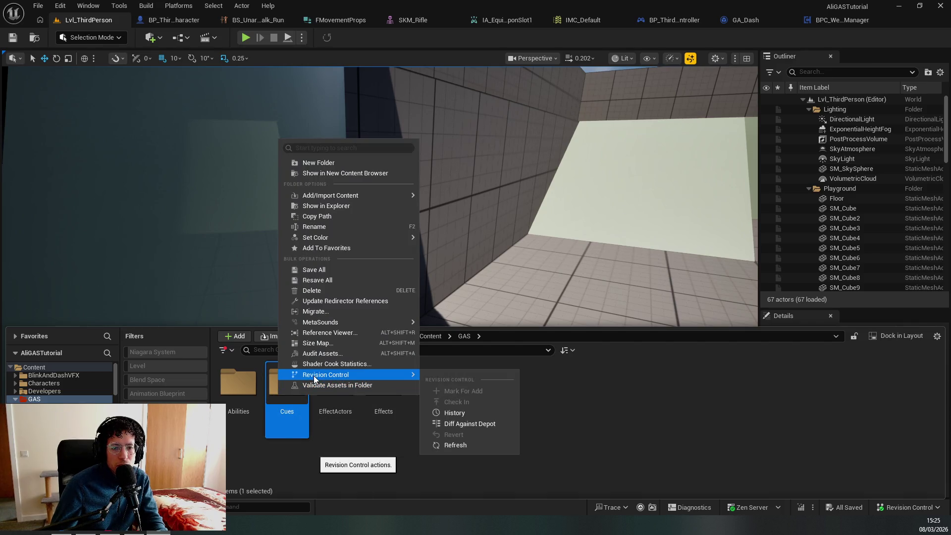
click(318, 149)
text(fix)
key(BackSpace)
key(BackSpace)
key(BackSpace)
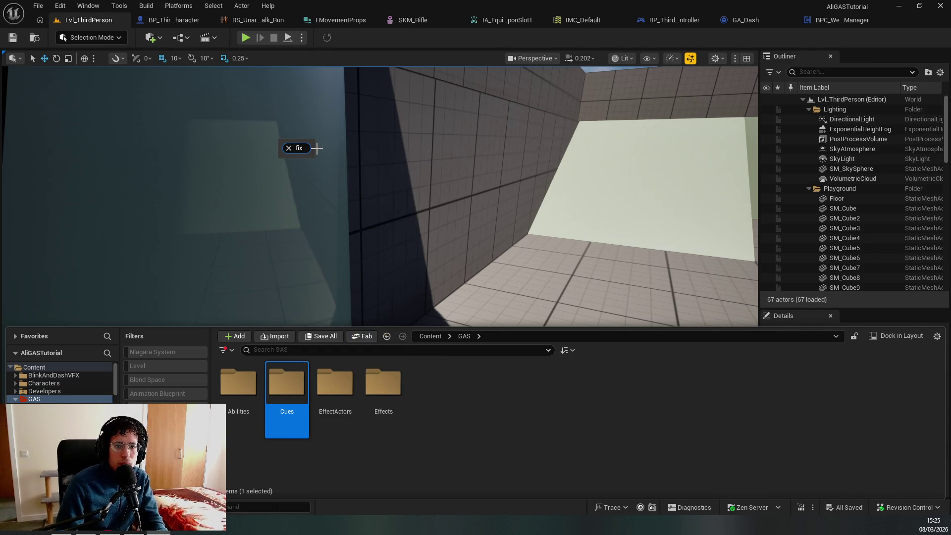
click(473, 439)
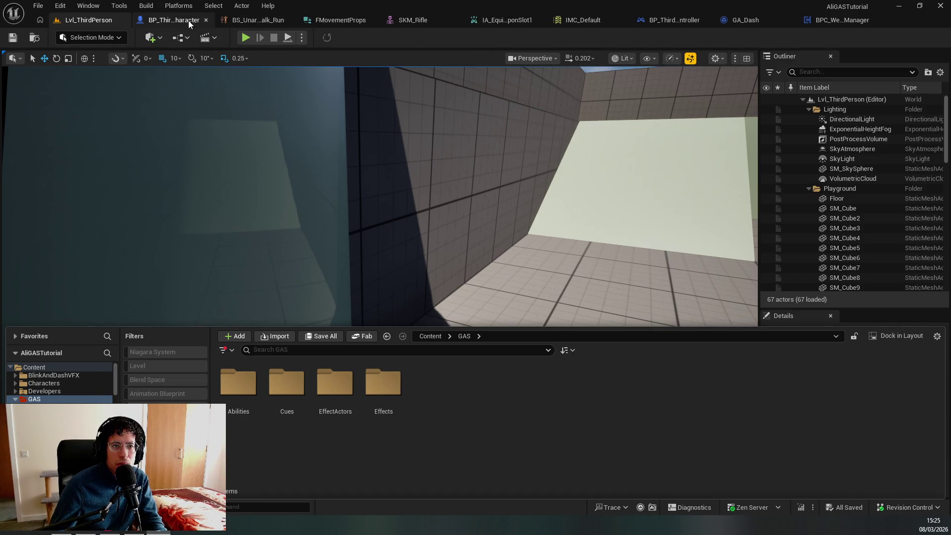
Add a Print Text node after the Send Gameplay Event node in BP_ThirdPersonCharacter
click(173, 20)
drag(313, 212, 347, 212)
text(printtext)
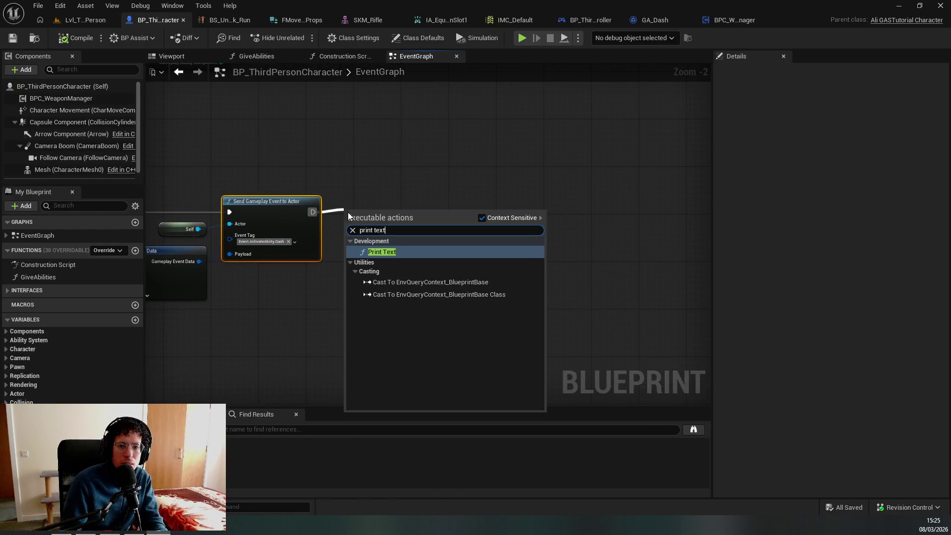
key(Return)
key(ctrl+space)
Start a Revision Control Check In of BP_ThirdPersonCharacter from the Content Drawer
key(ctrl+b)
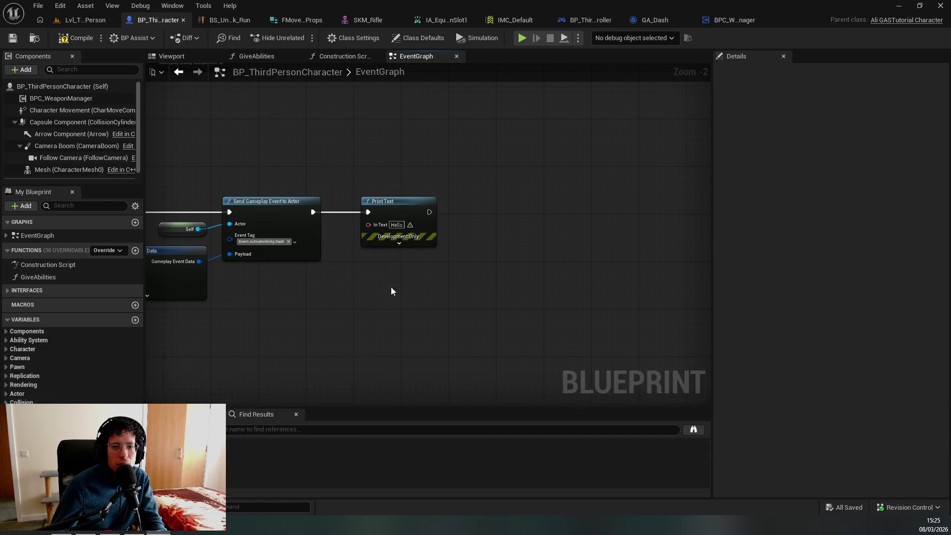
right_click(394, 392)
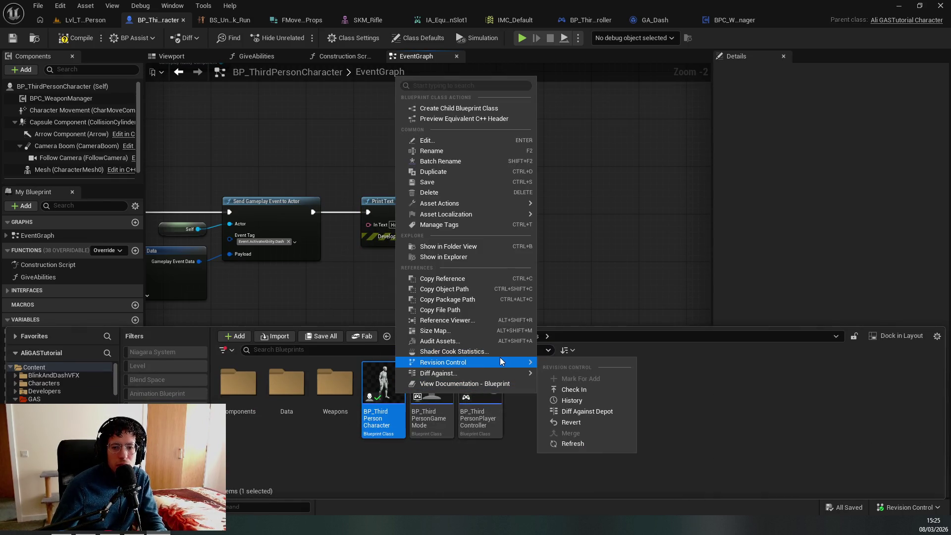
click(775, 425)
click(905, 508)
click(869, 481)
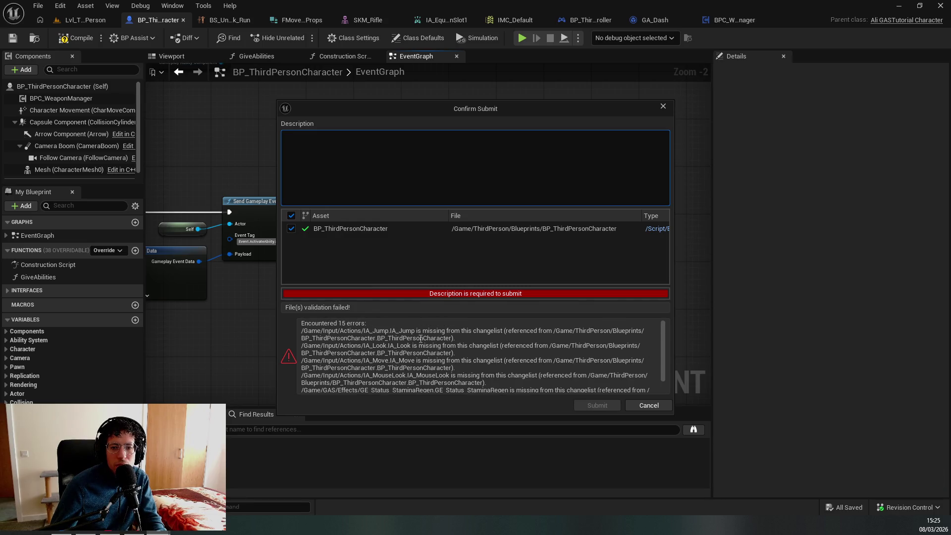
Review the missing-asset validation errors, select IA_Jump.IA_Jump, and cancel the submission
click(495, 393)
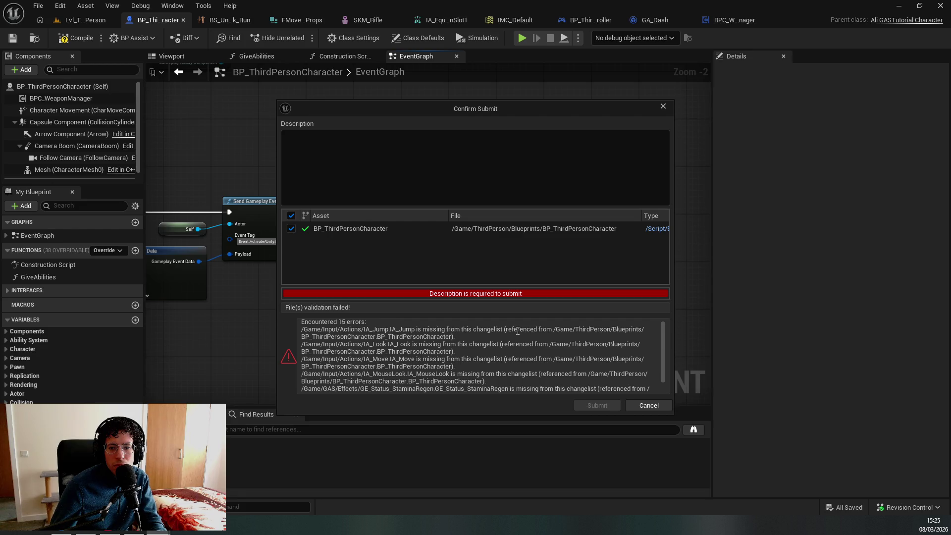
drag(370, 336, 335, 336)
drag(407, 344, 411, 344)
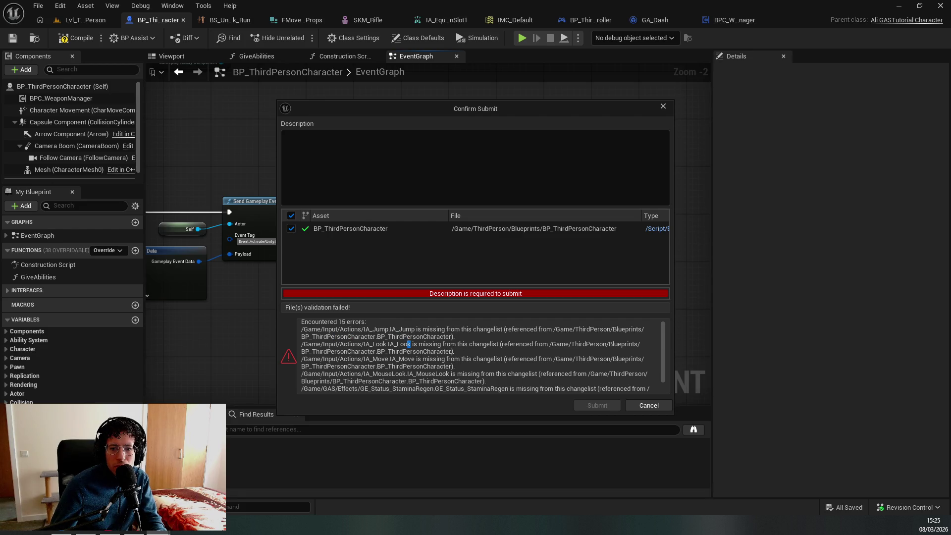
click(520, 350)
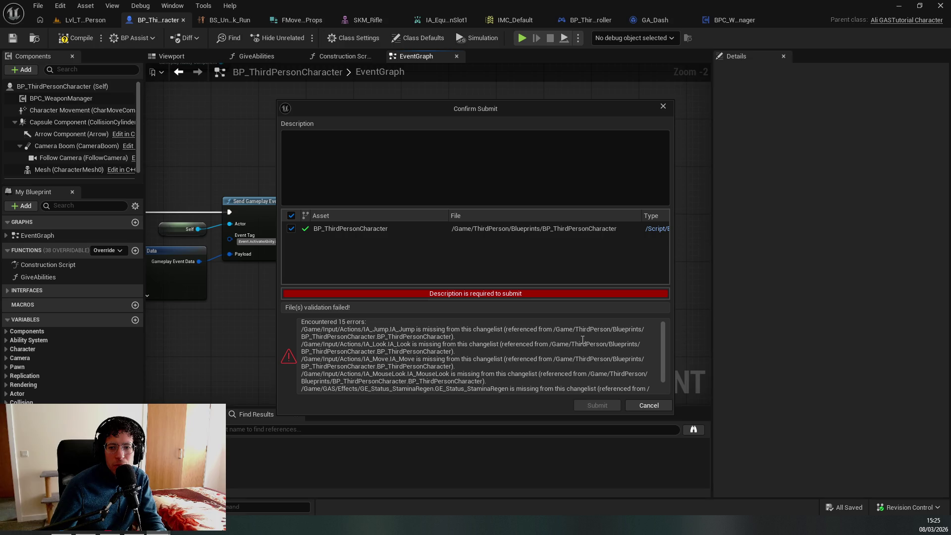
drag(455, 337, 422, 337)
click(450, 330)
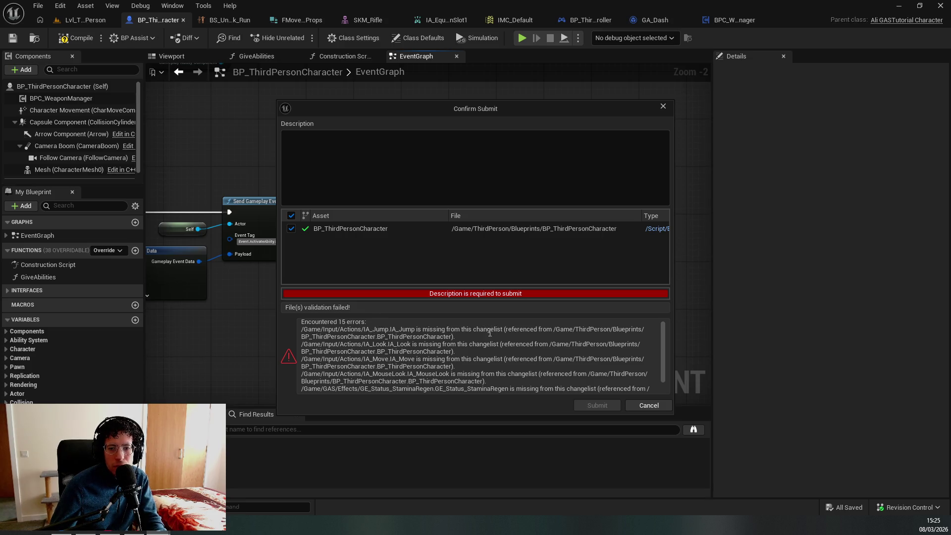
scroll(450, 331, up, 1)
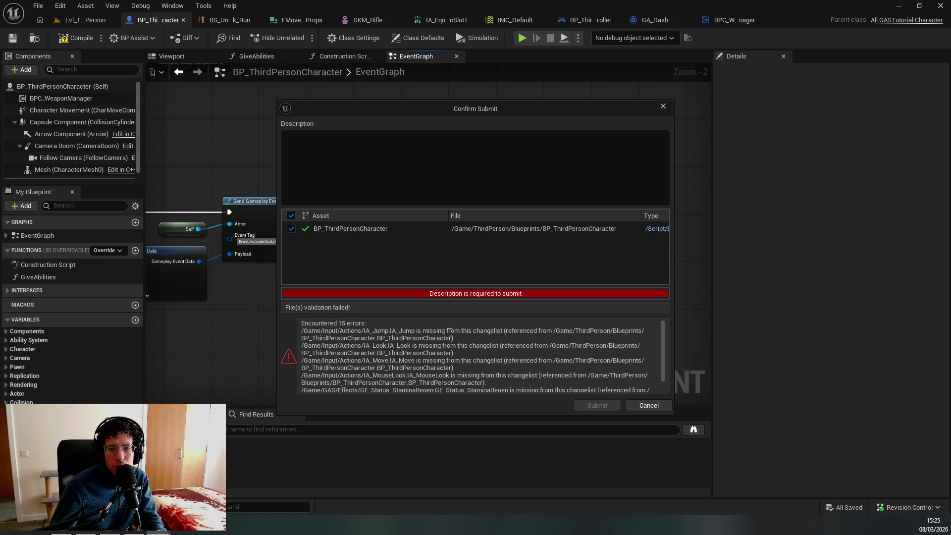
double_click(397, 331)
key(ctrl+c)
click(649, 406)
click(416, 343)
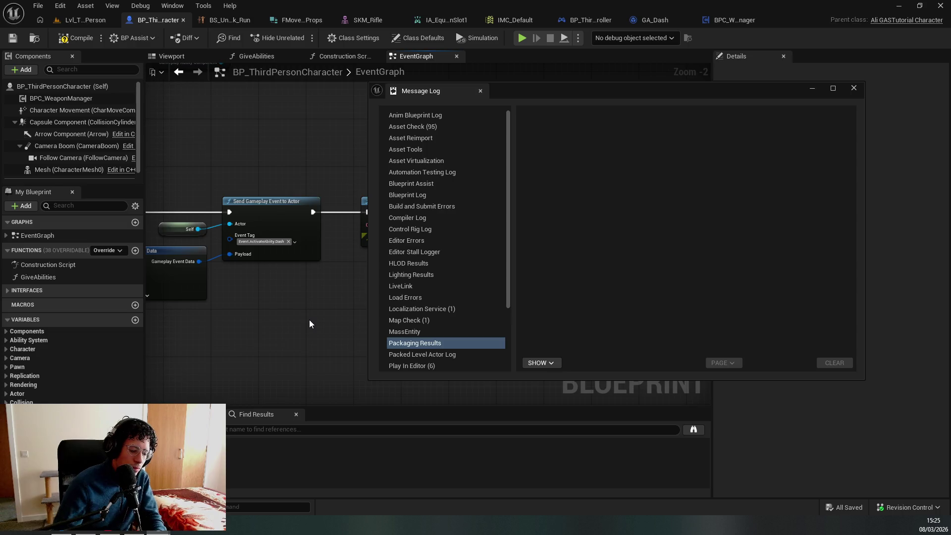
Open the IA_Jump input action via Ctrl+P search and close the Message Log
key(ctrl+p)
key(ctrl+v)
key(Return)
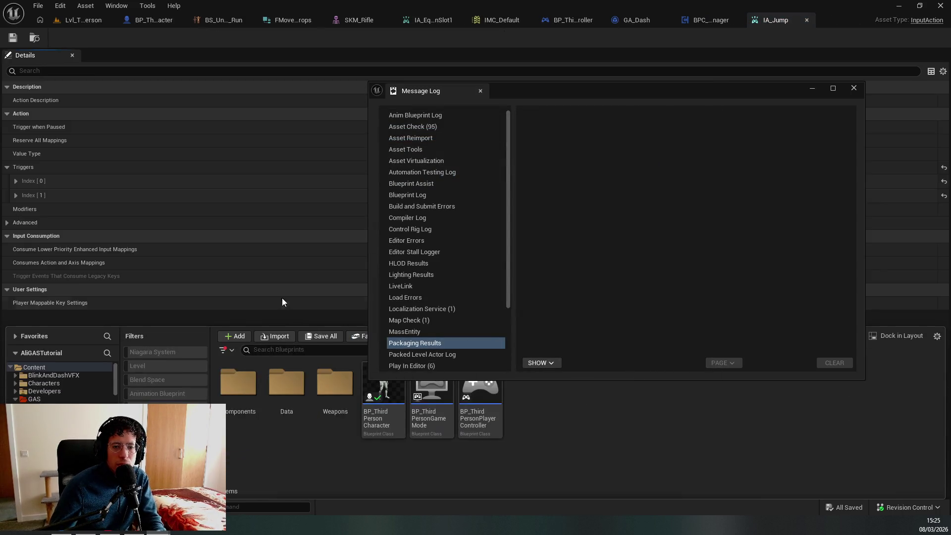
click(304, 319)
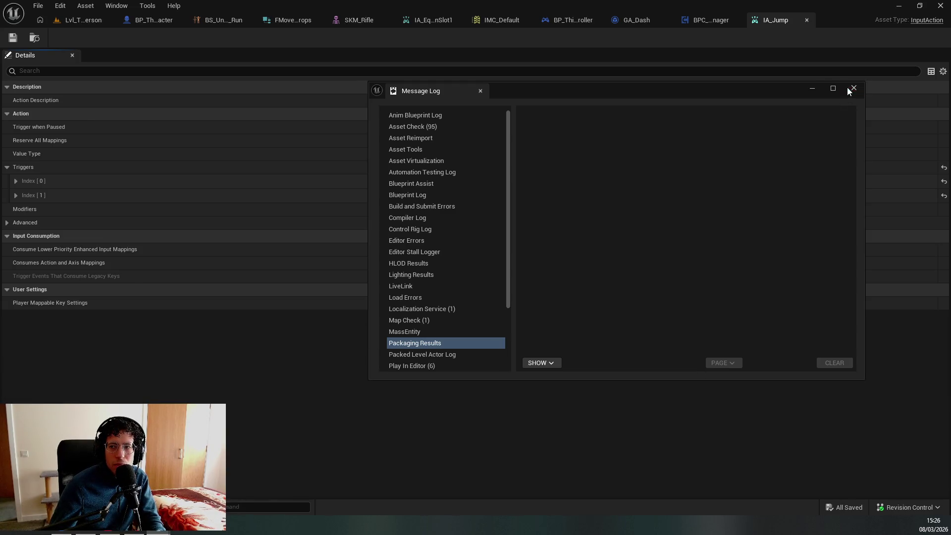
click(853, 89)
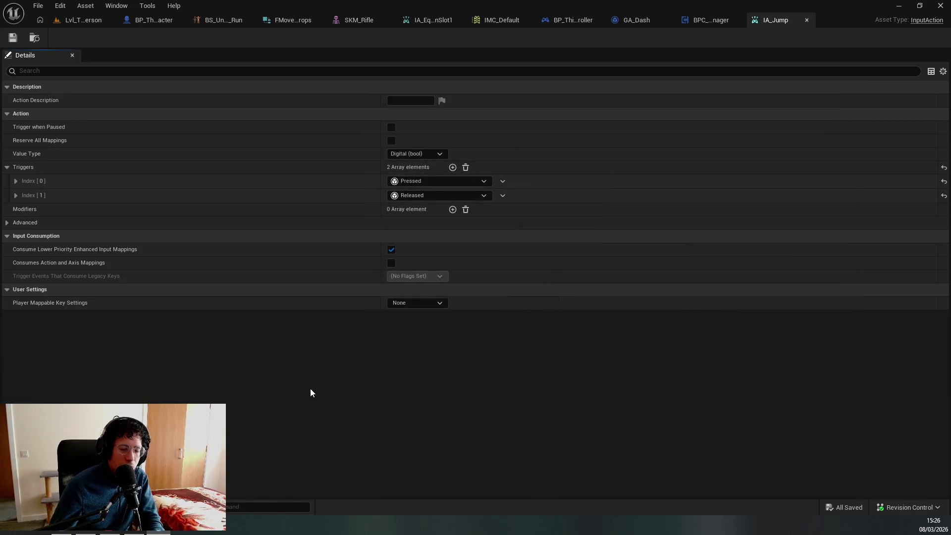
Open IA_Jump's Revision Control History from the Content Drawer
key(ctrl+space)
right_click(393, 380)
mouse_move(502, 347)
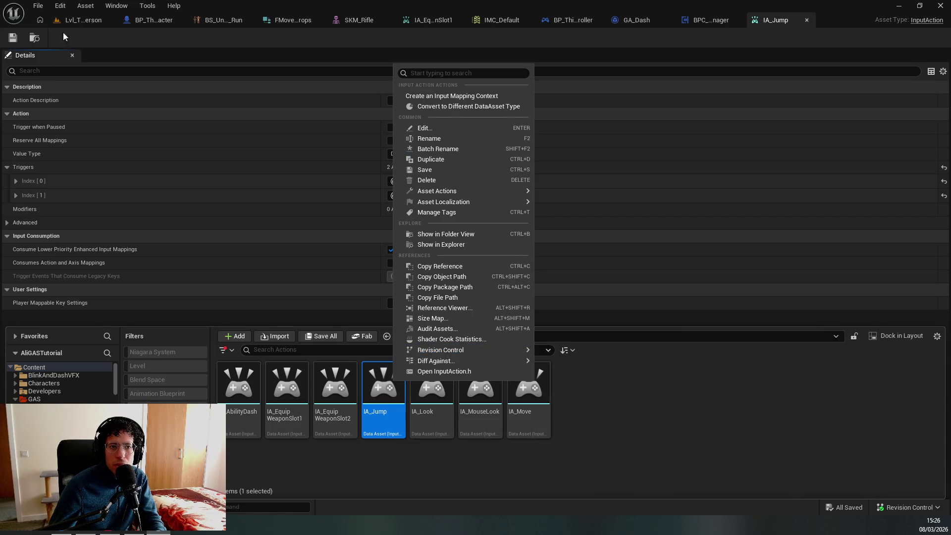
click(350, 312)
key(ctrl+space)
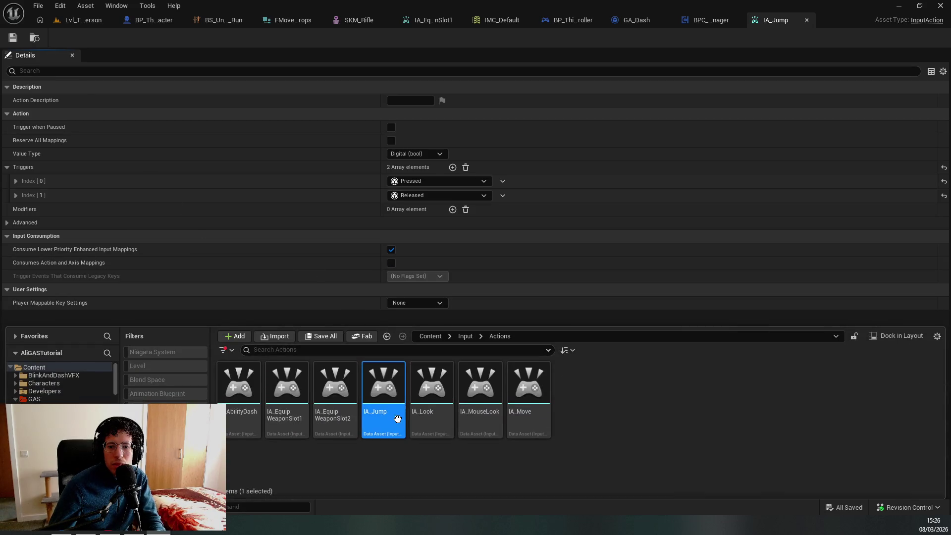
right_click(371, 381)
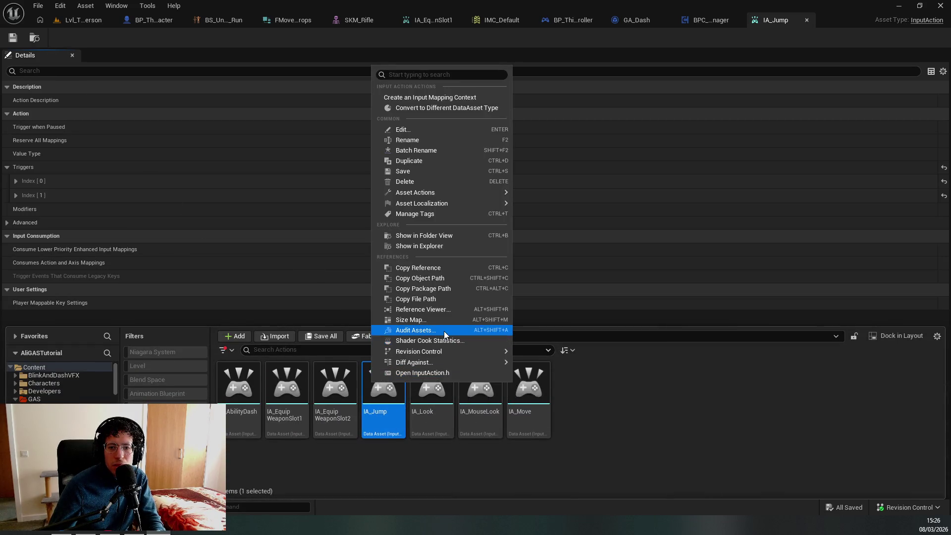
mouse_move(442, 356)
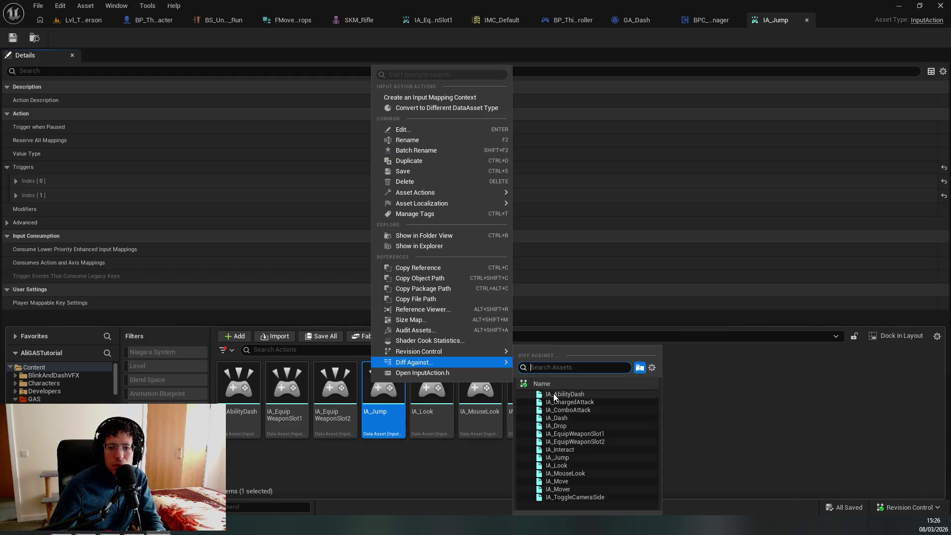
click(552, 390)
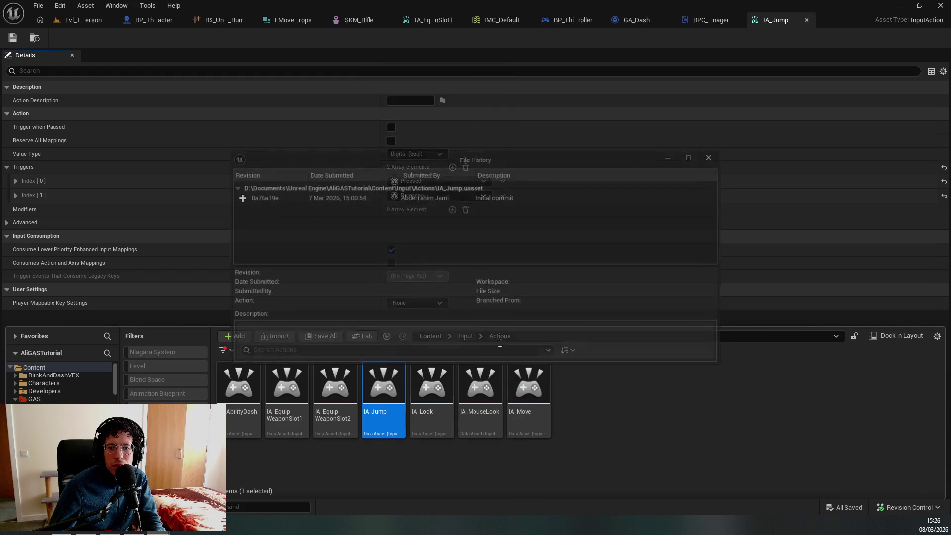
Inspect the Initial commit entry, close File History, and reopen IA_Jump's revision control actions
right_click(334, 196)
click(325, 219)
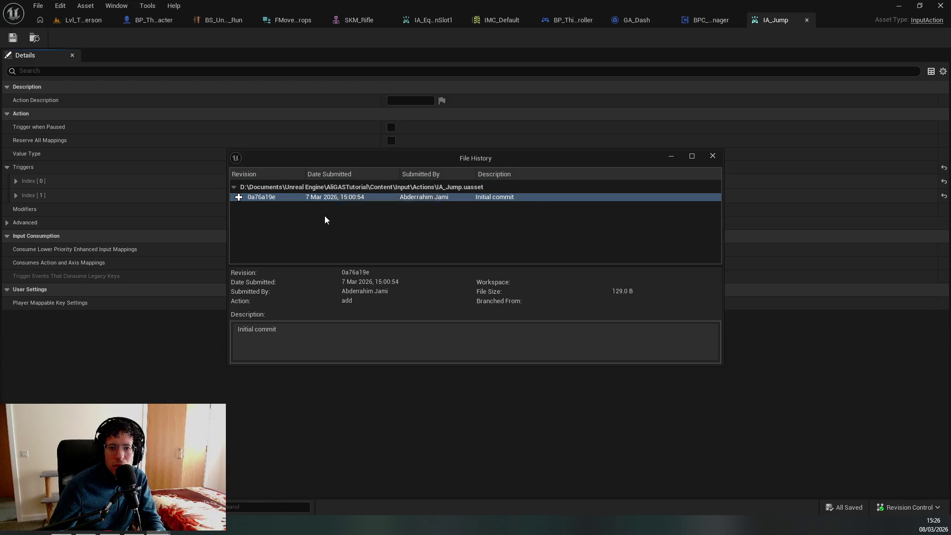
click(712, 156)
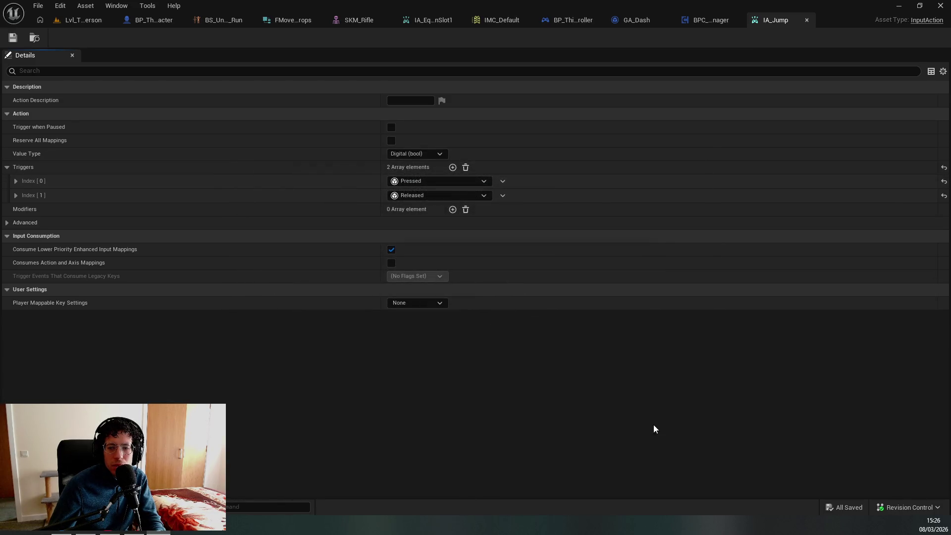
key(ctrl+space)
click(931, 512)
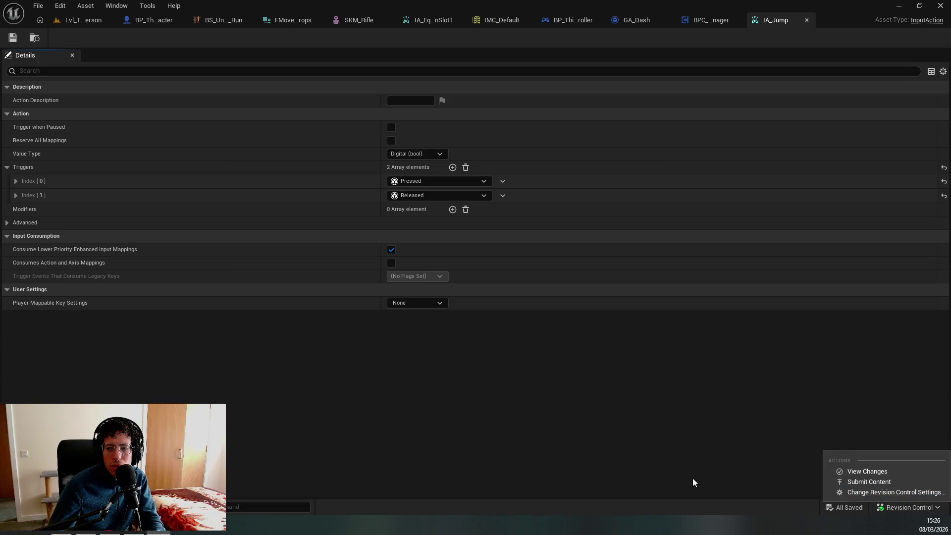
Dismiss the actions menu and enter 'RevisionControl.' in the console to list its variables
key(Escape)
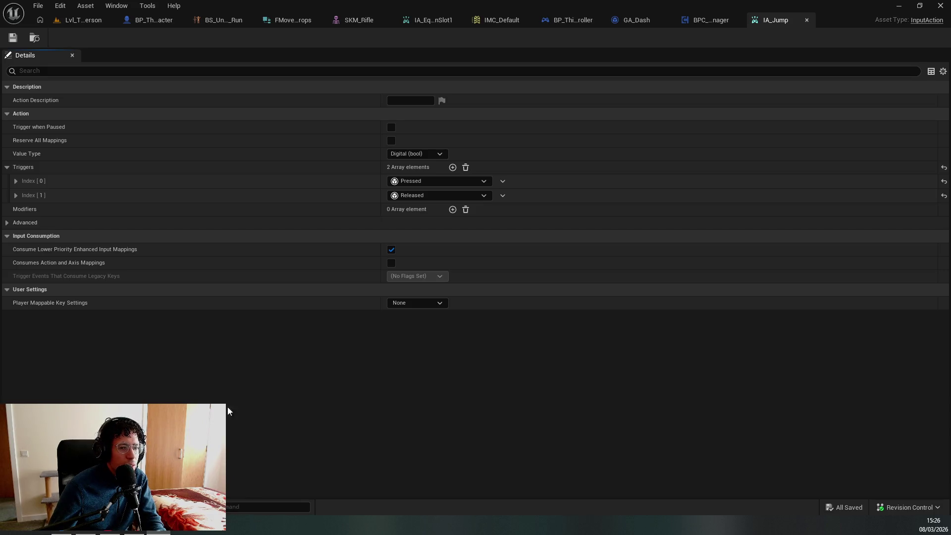
key(grave)
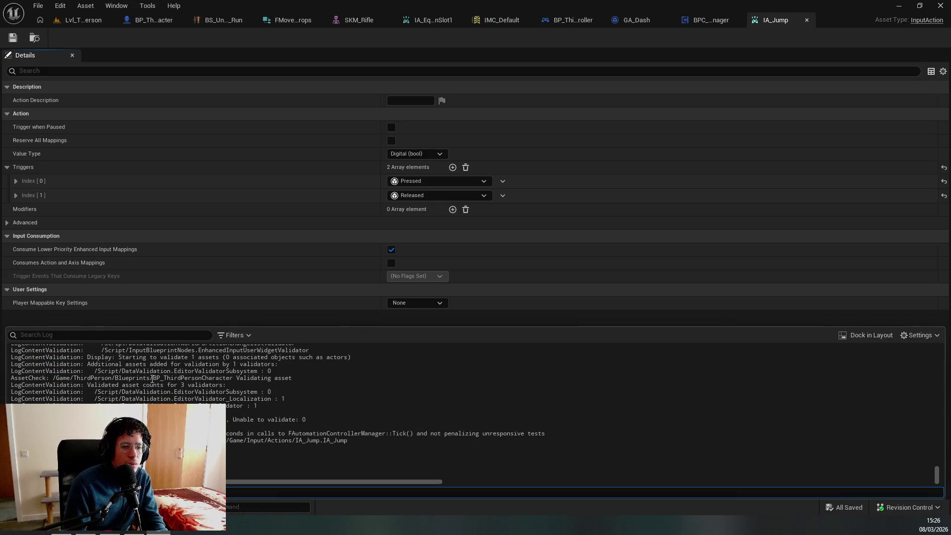
text(Revision)
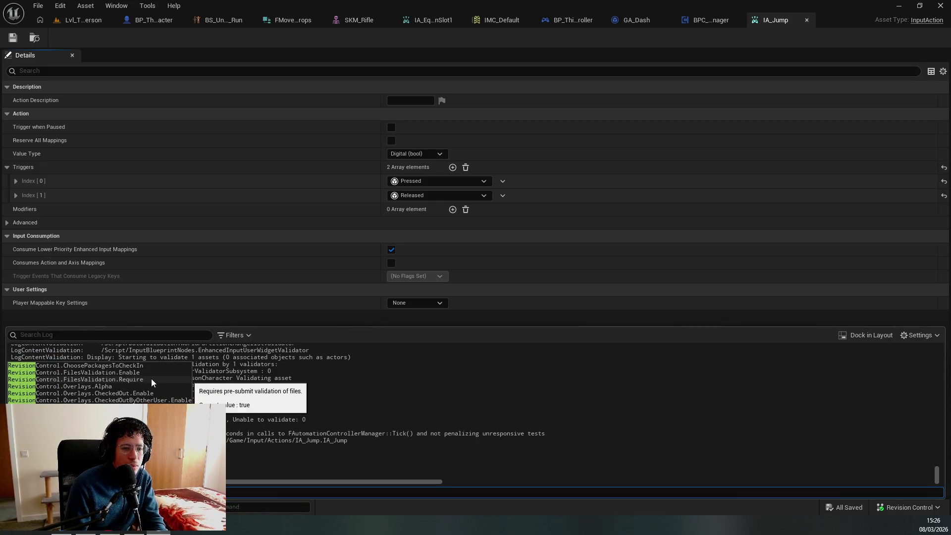